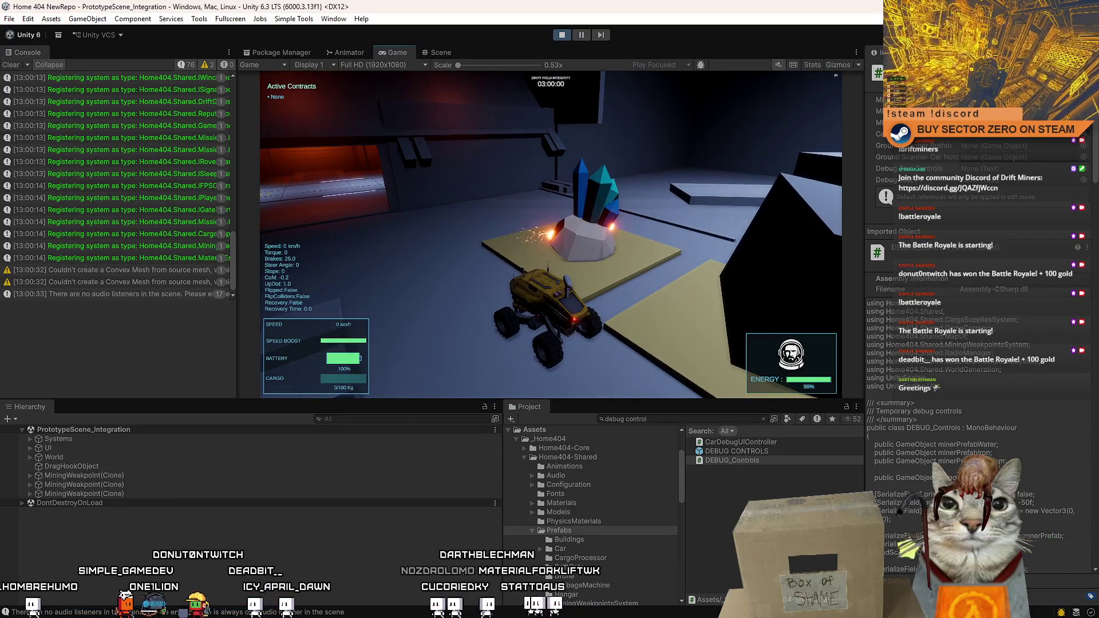
Drive the rover around the crystal blocks, brake, and back away from the wall
key(w)
key(a)
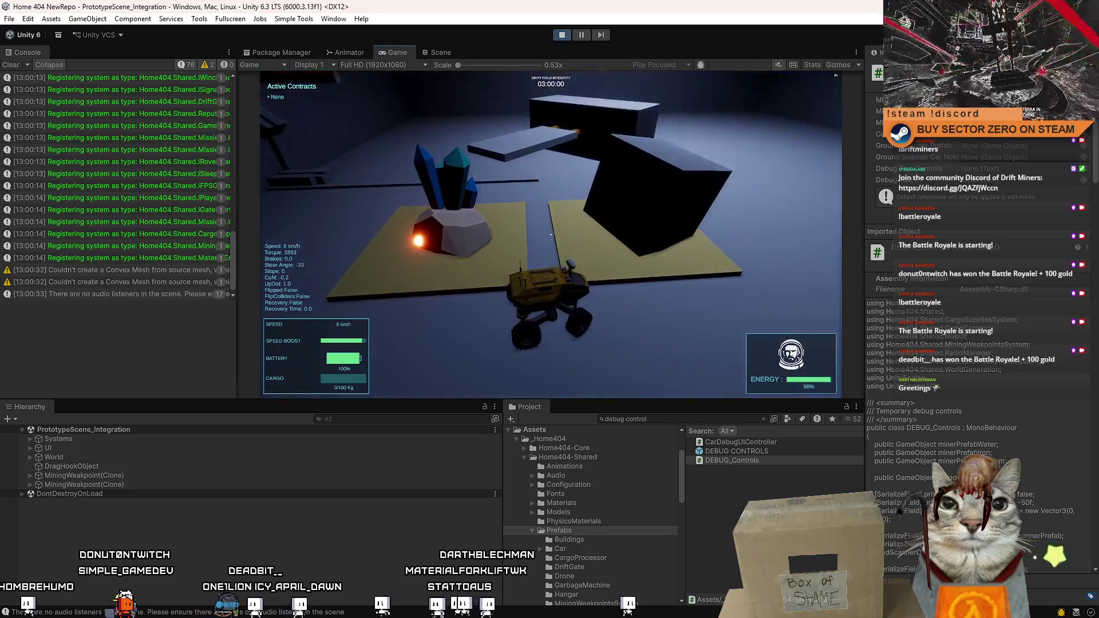
key(w)
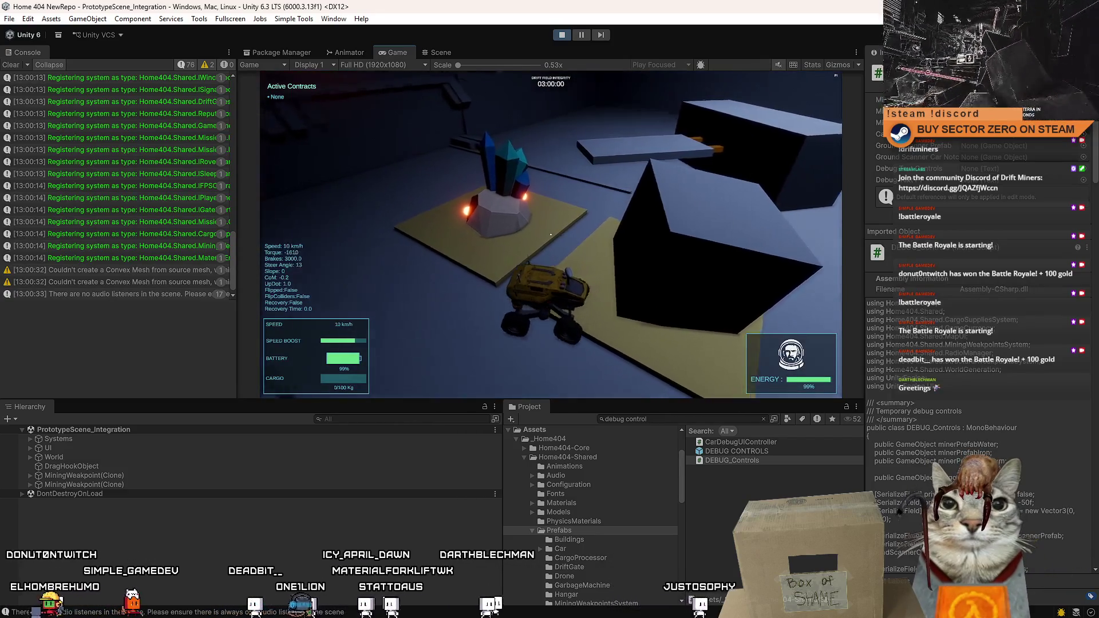
key(space)
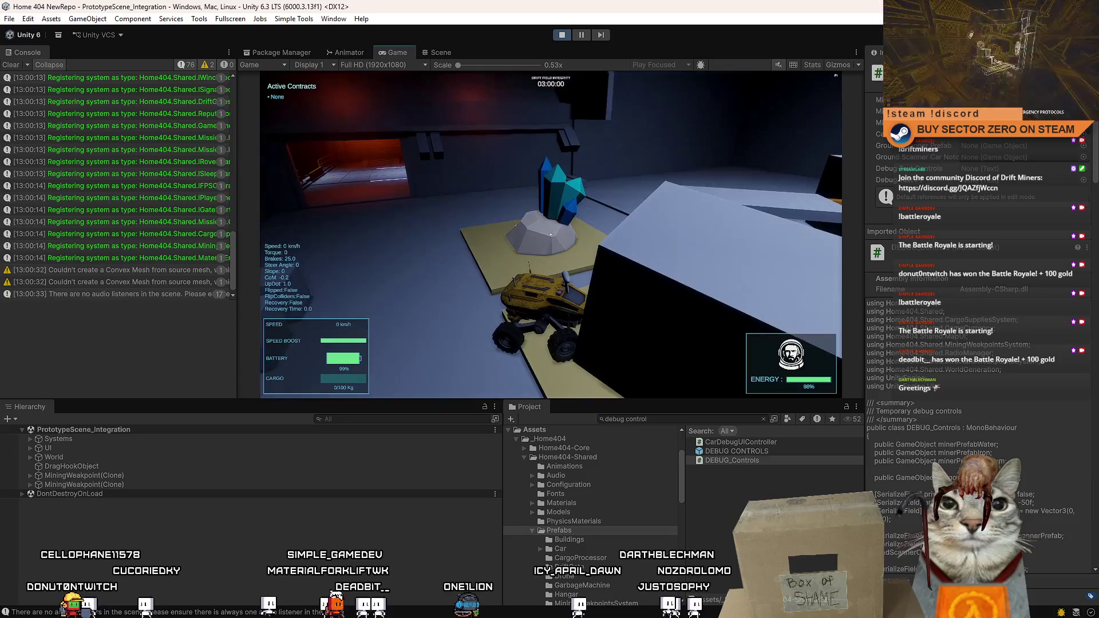
key(s)
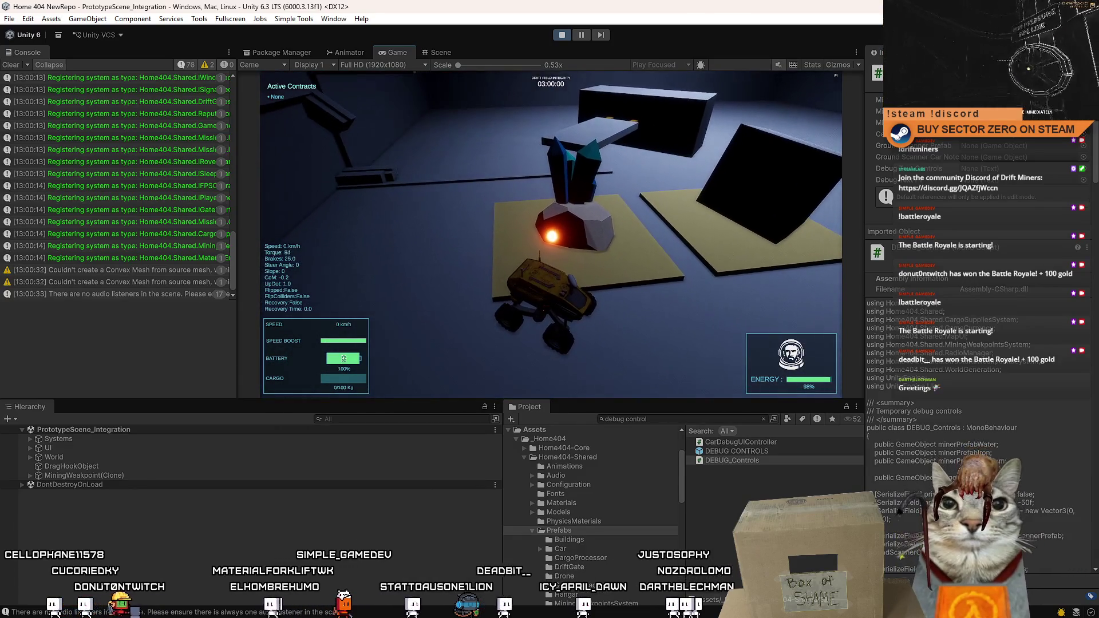
Drive past the mining weakpoints, reverse out, and accelerate toward the red-lit doorway
key(w)
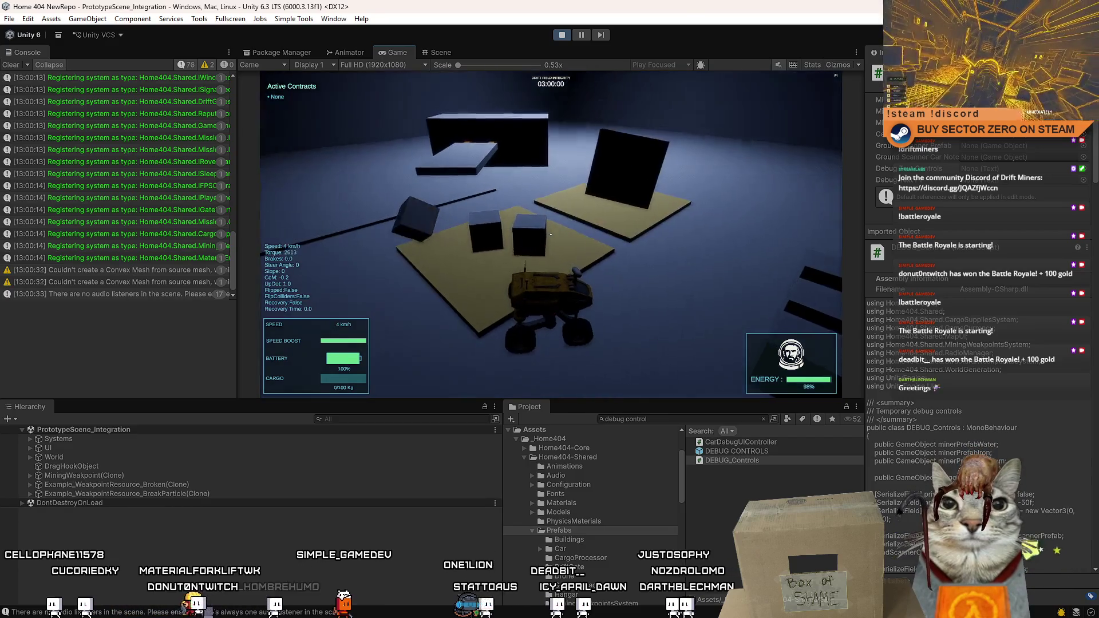
key(a)
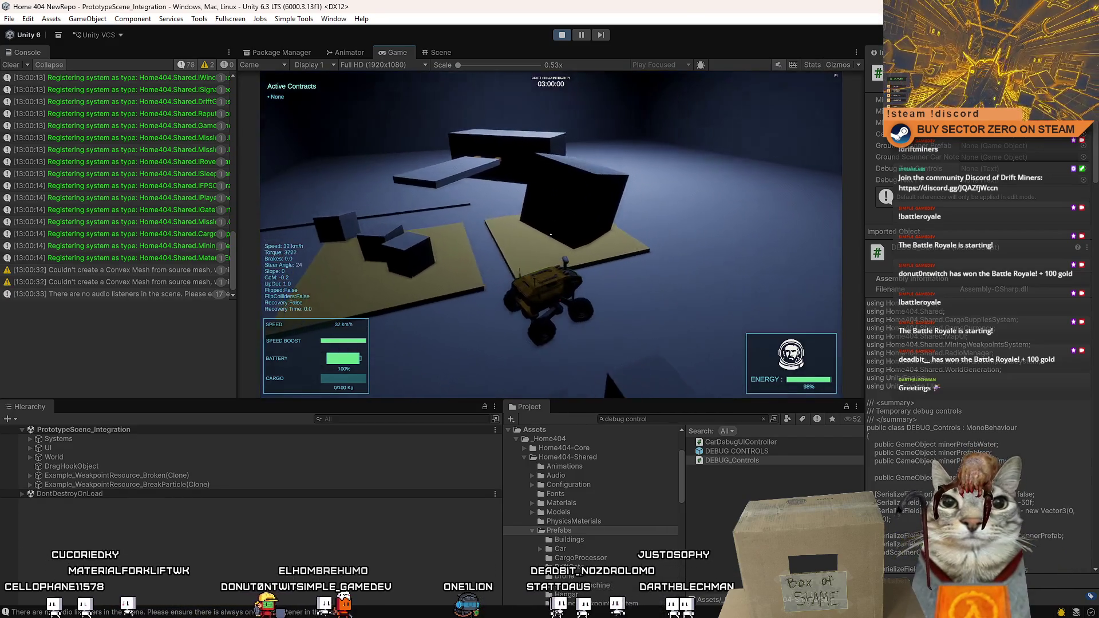
key(s)
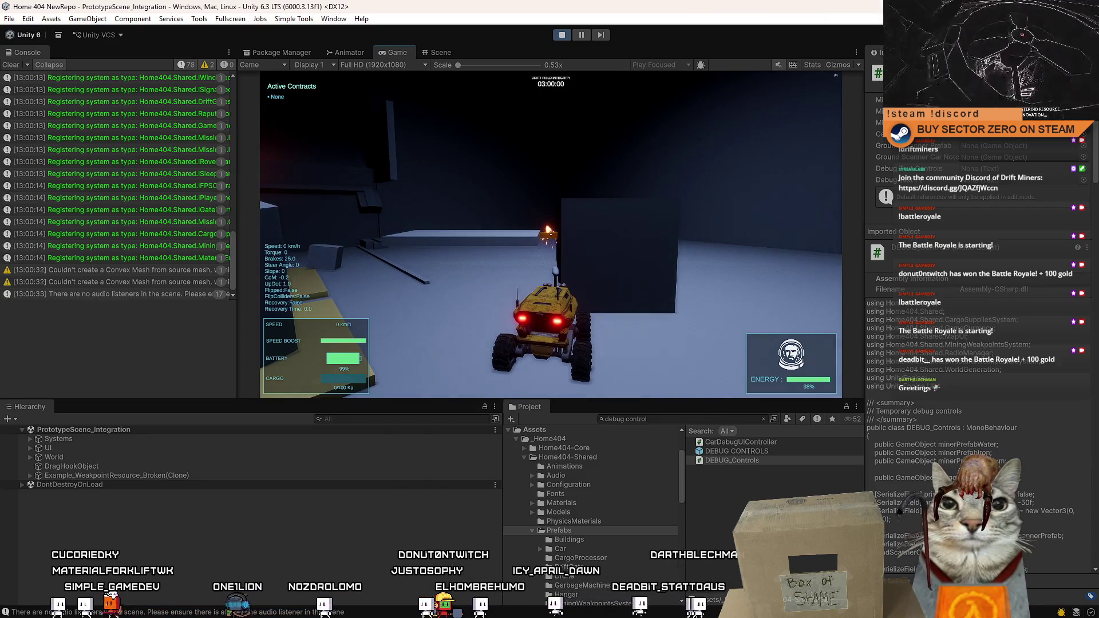
key(s)
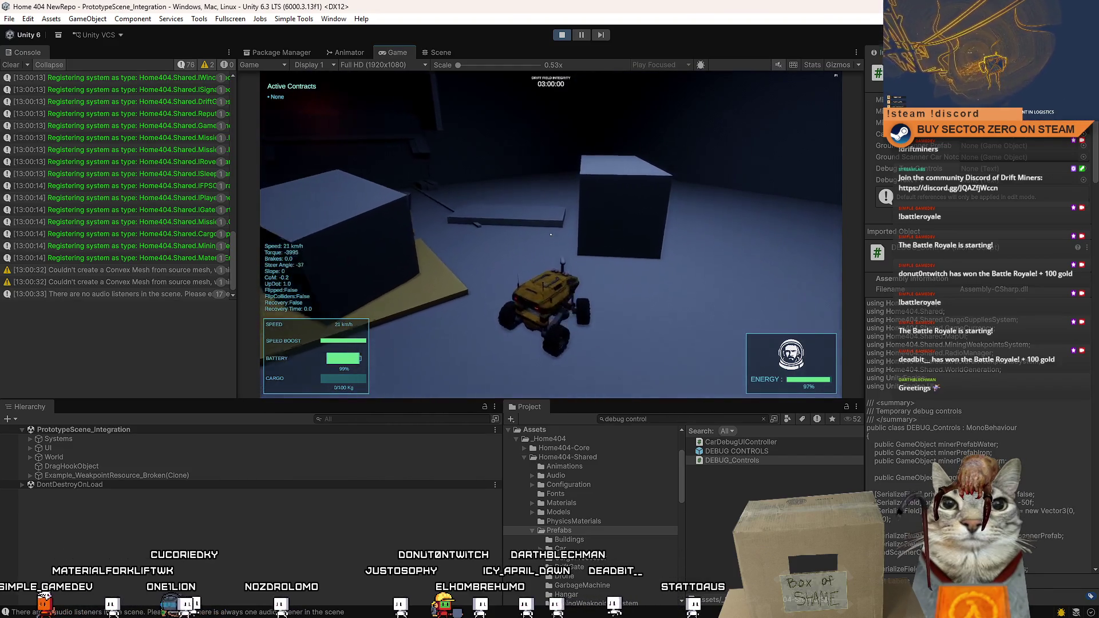
key(w)
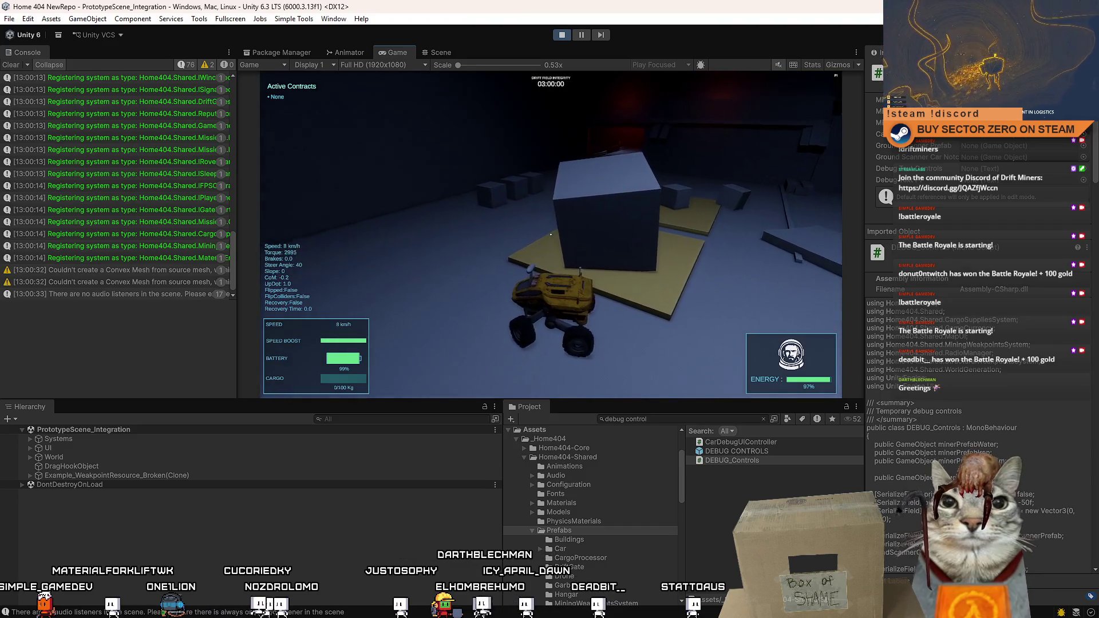
key(a)
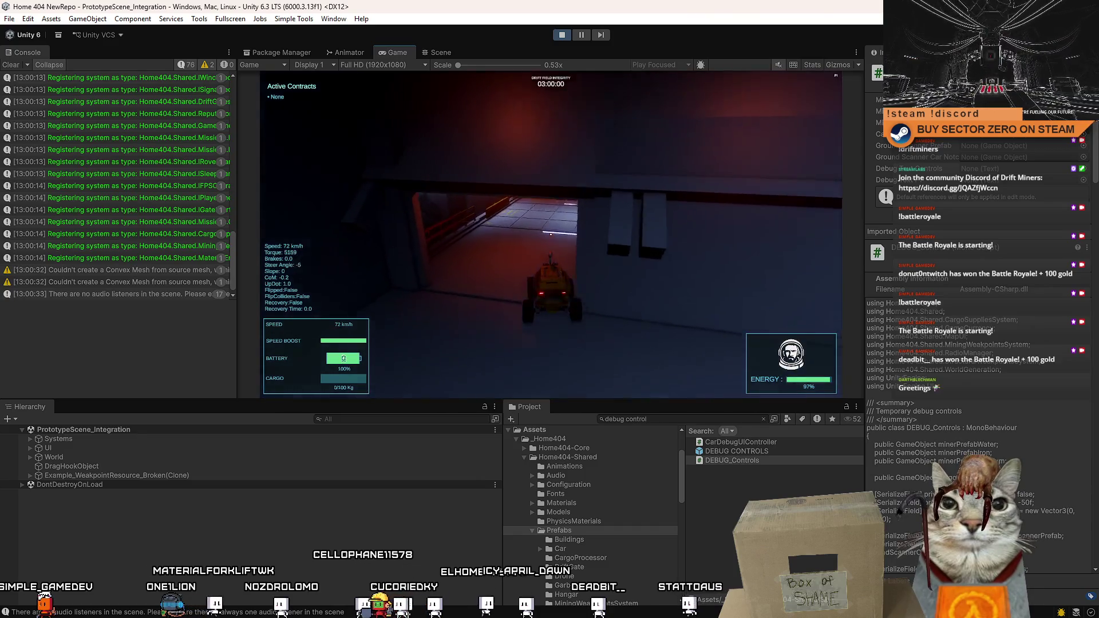
Drive into the cargo processor bay, then reverse and turn the rover across the yard
key(s)
key(s)
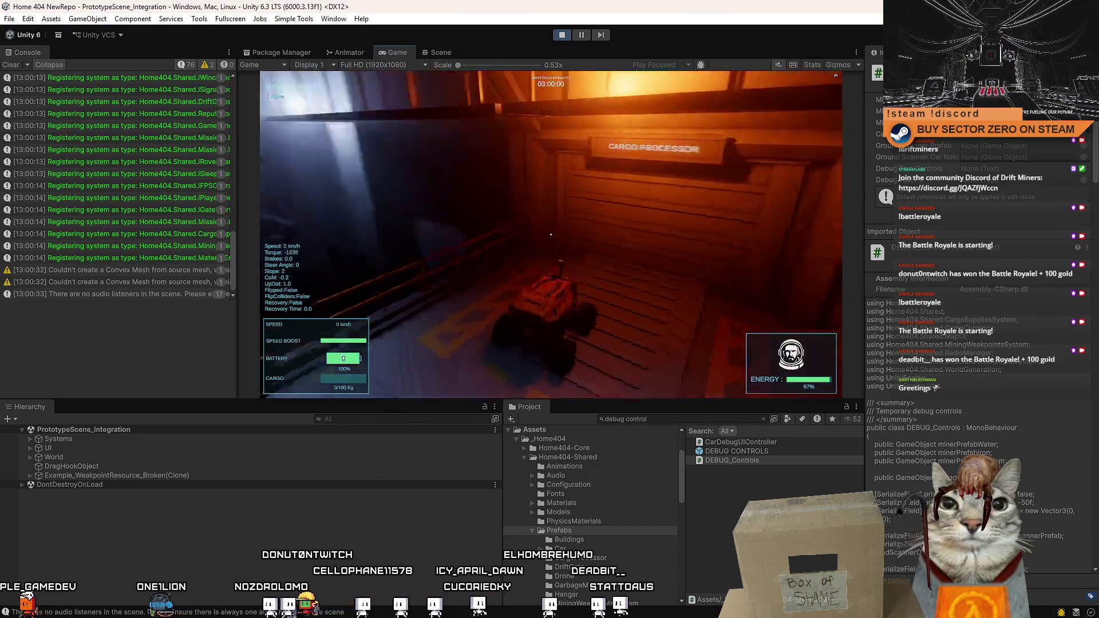
key(d)
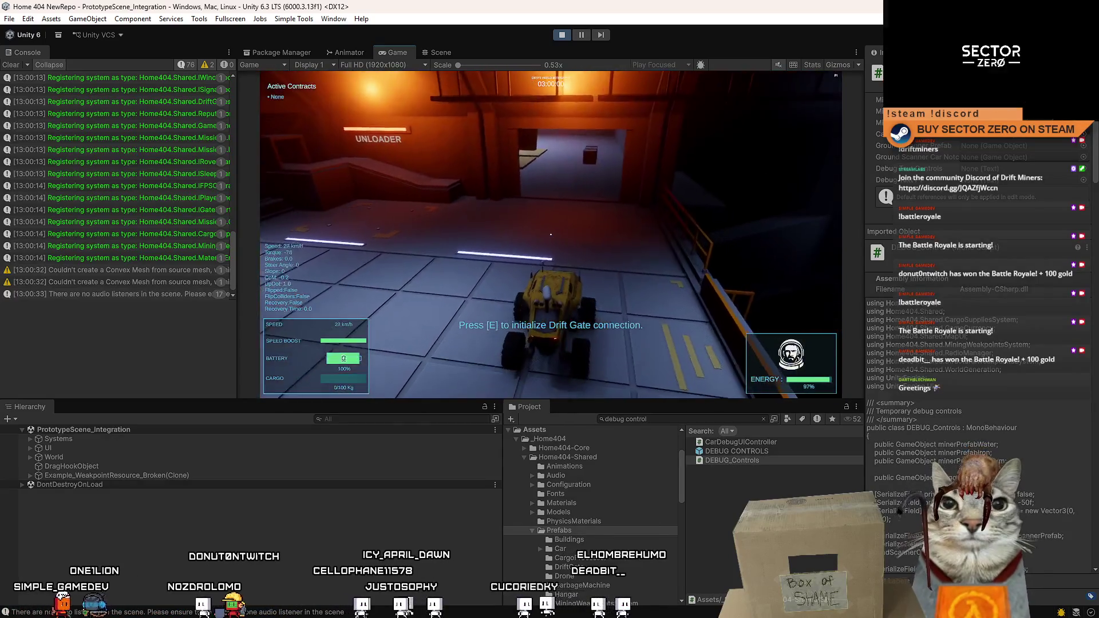
key(s)
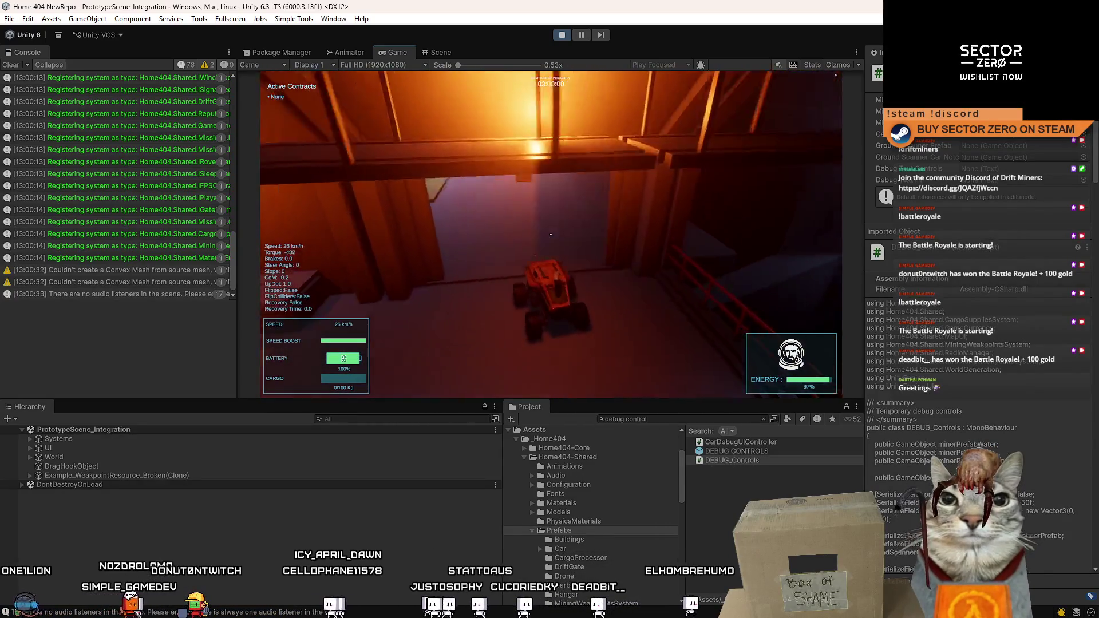
key(a)
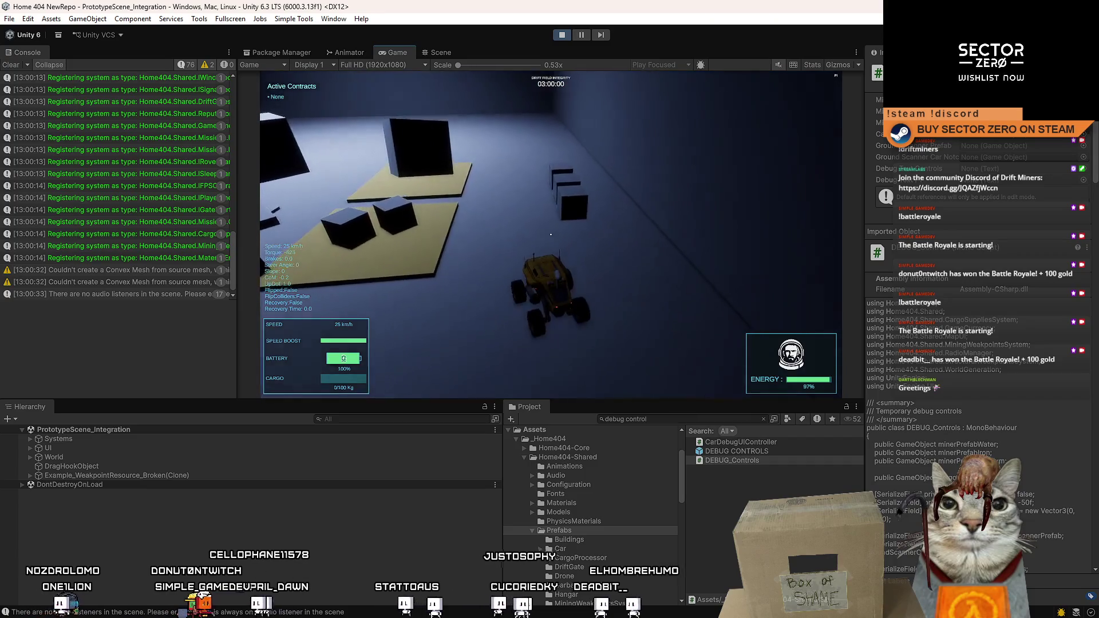
key(s)
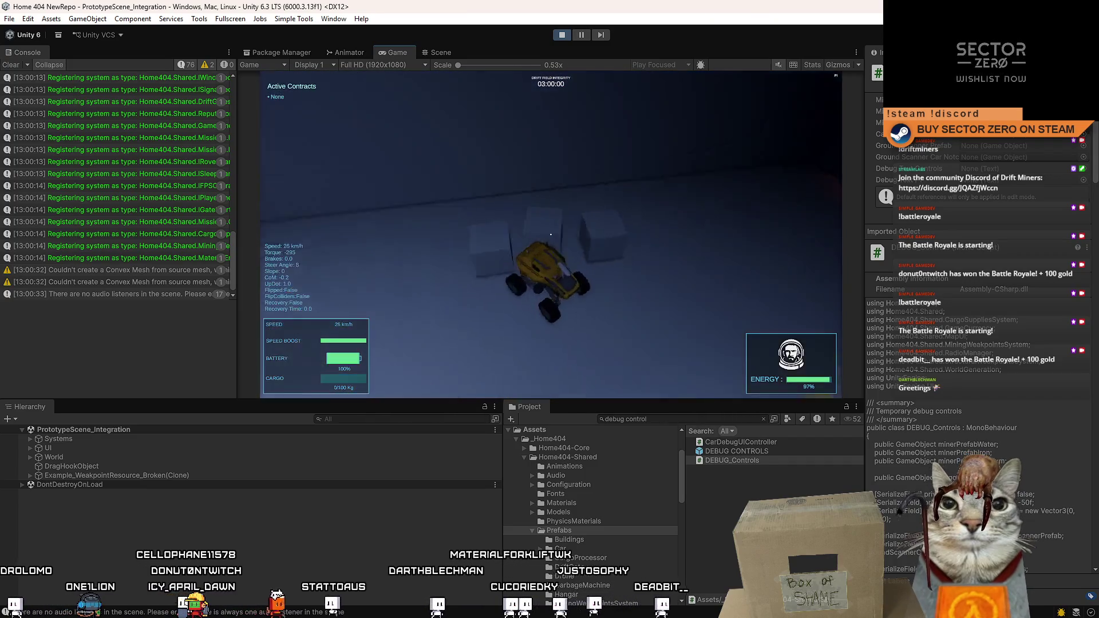
Drive into the hangar, initialize the Drift Gate with E, and drive through
key(w)
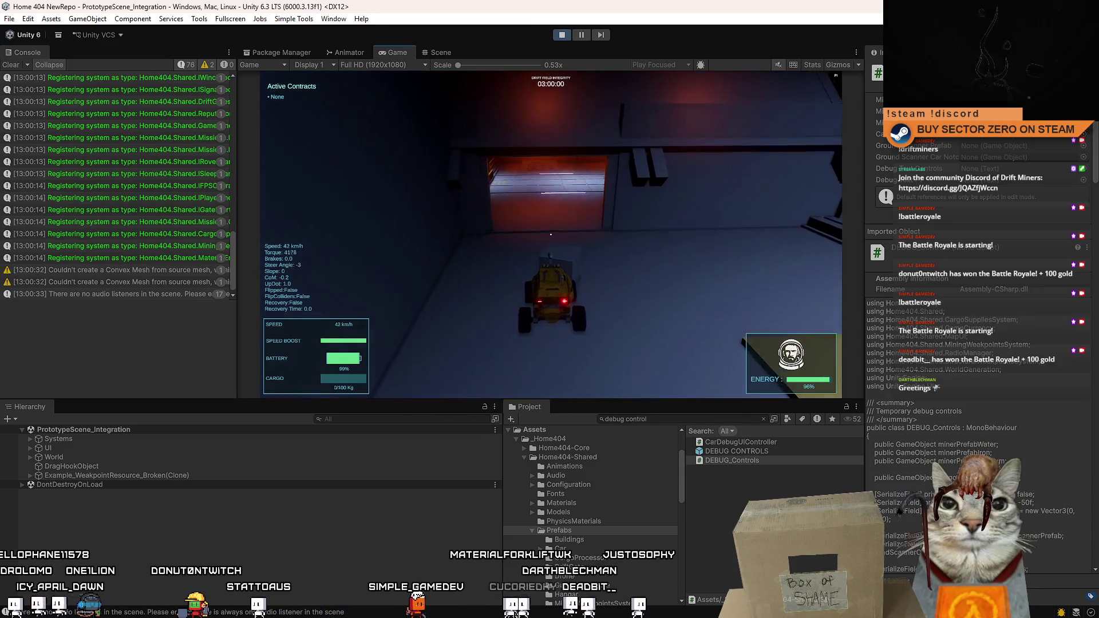
key(s)
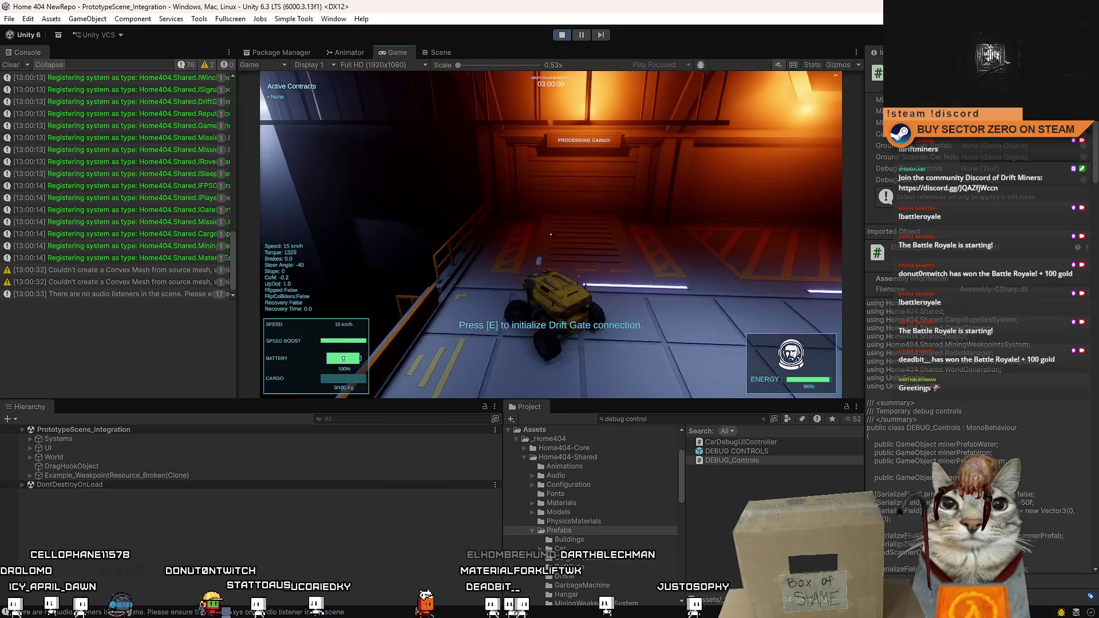
key(e)
key(w)
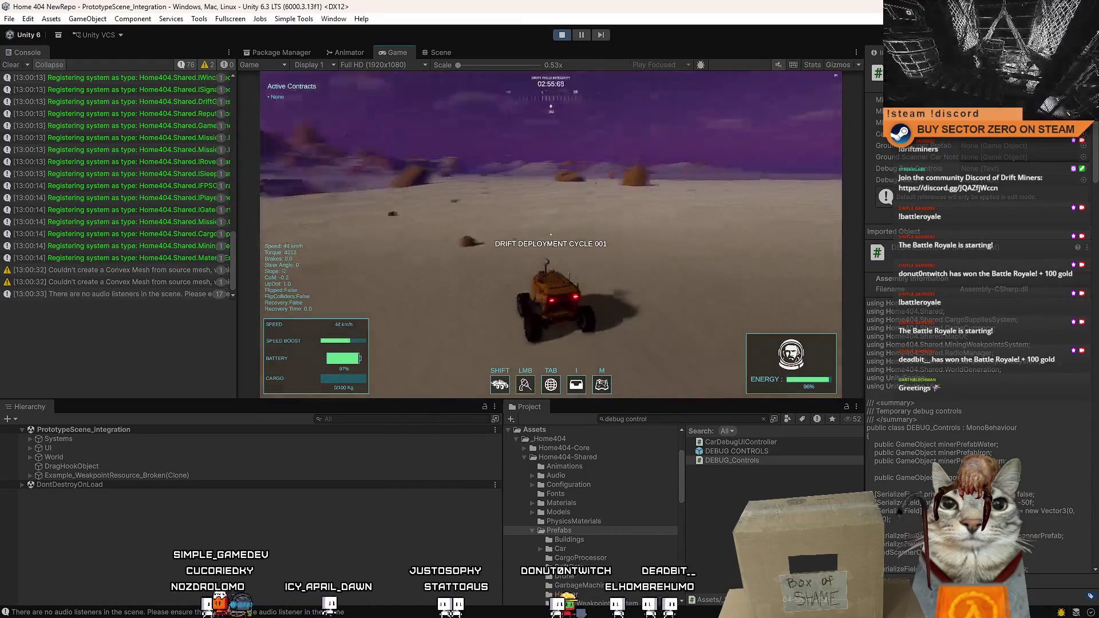
Stop Play mode from the toolbar
click(555, 36)
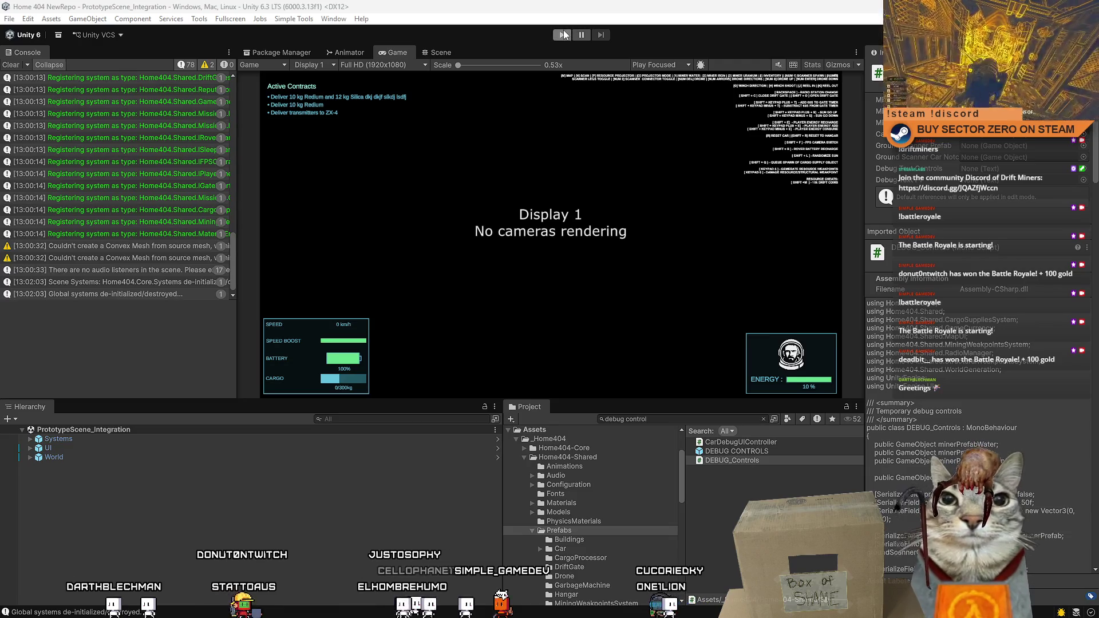
Enter Play mode and start the game from the Drift Miners title screen
click(564, 35)
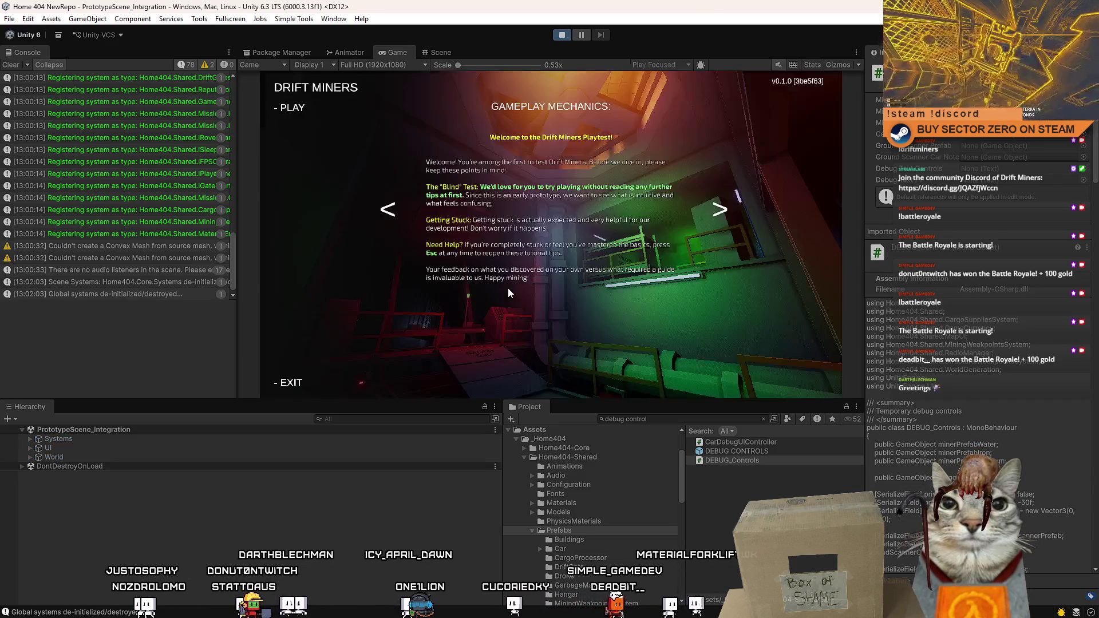
click(284, 108)
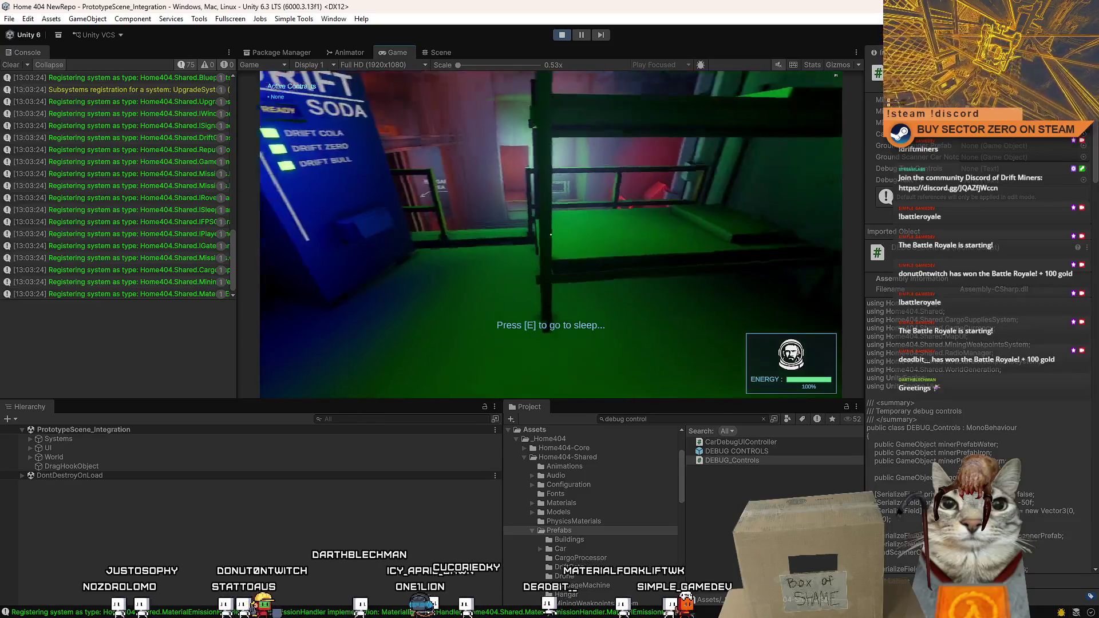
Walk past the red railing and scaffolds to the green vehicle and travel into the hangar
key(w)
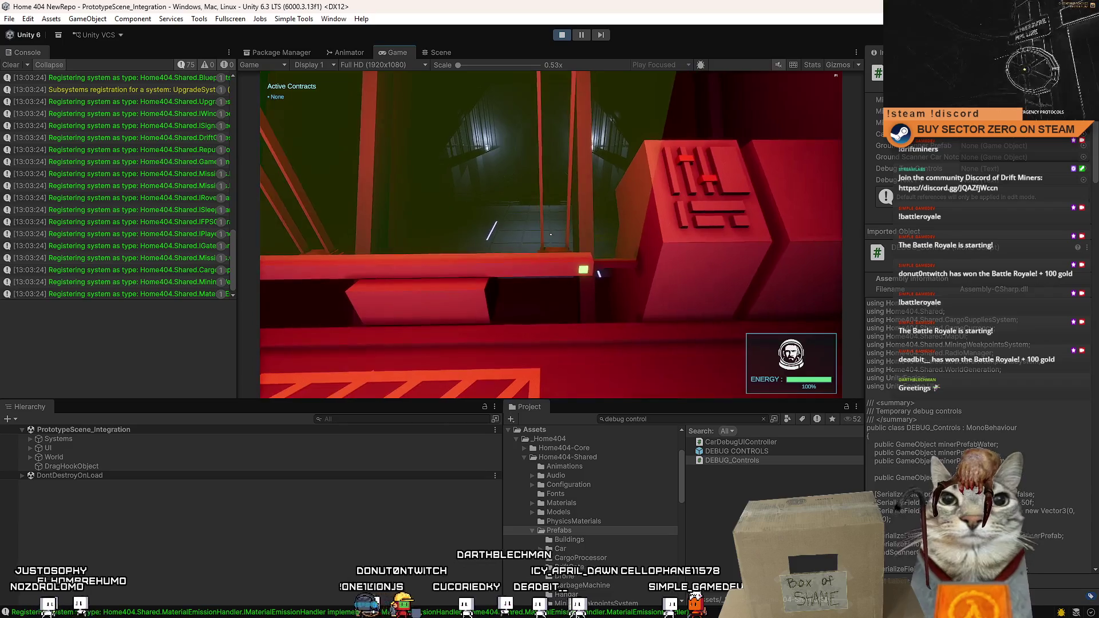
key(w)
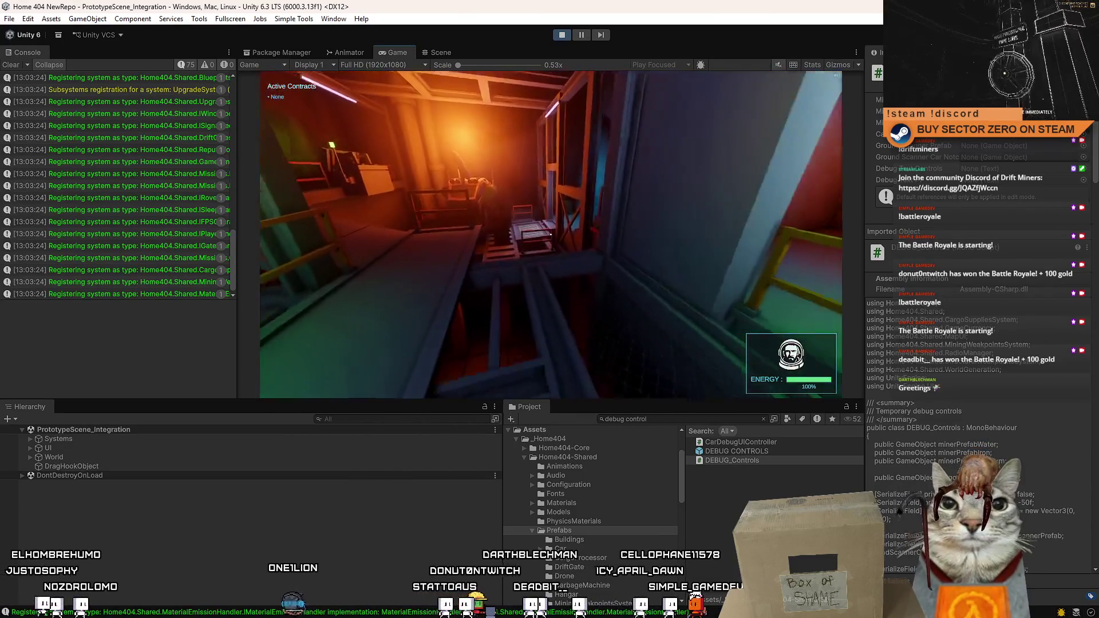
key(w)
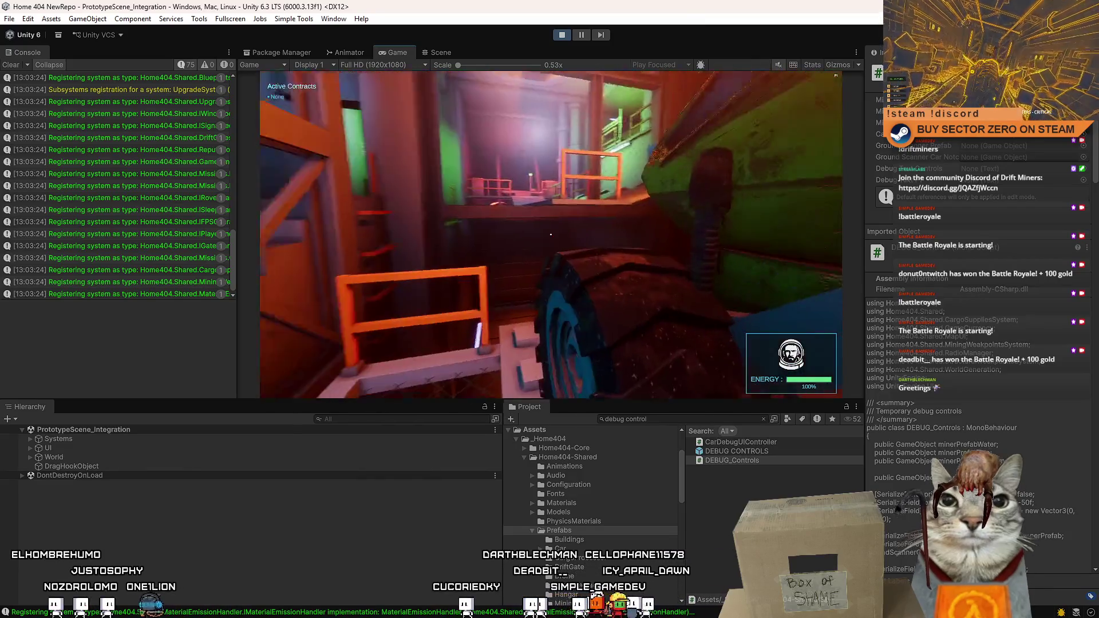
key(e)
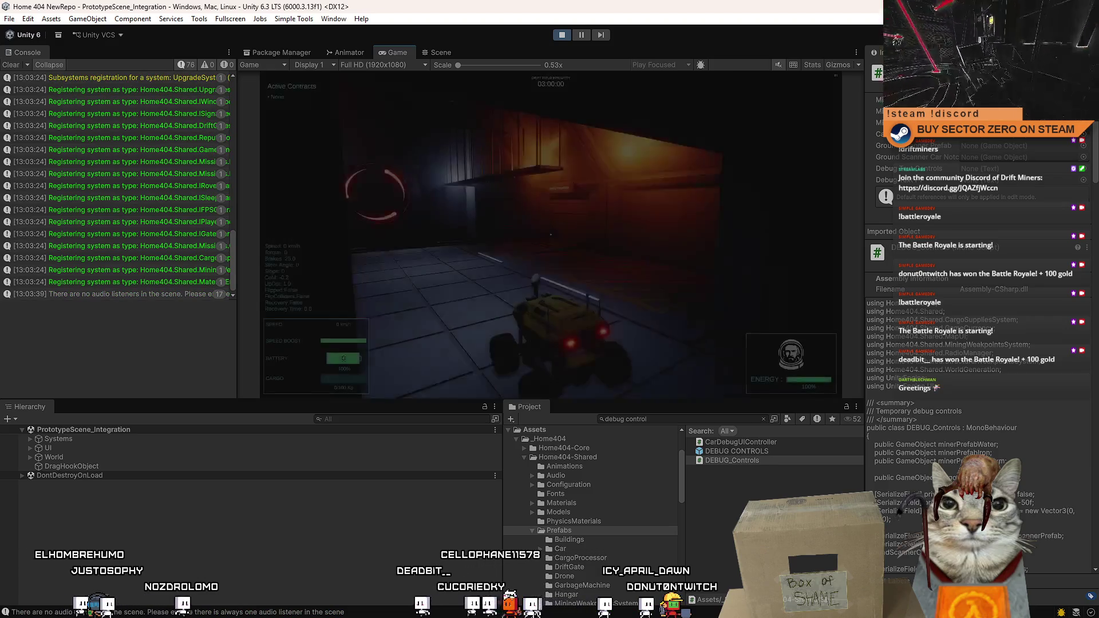
Drive the rover across the hangar up to the Drift Gate, then bring up the pause menu
key(w)
key(d)
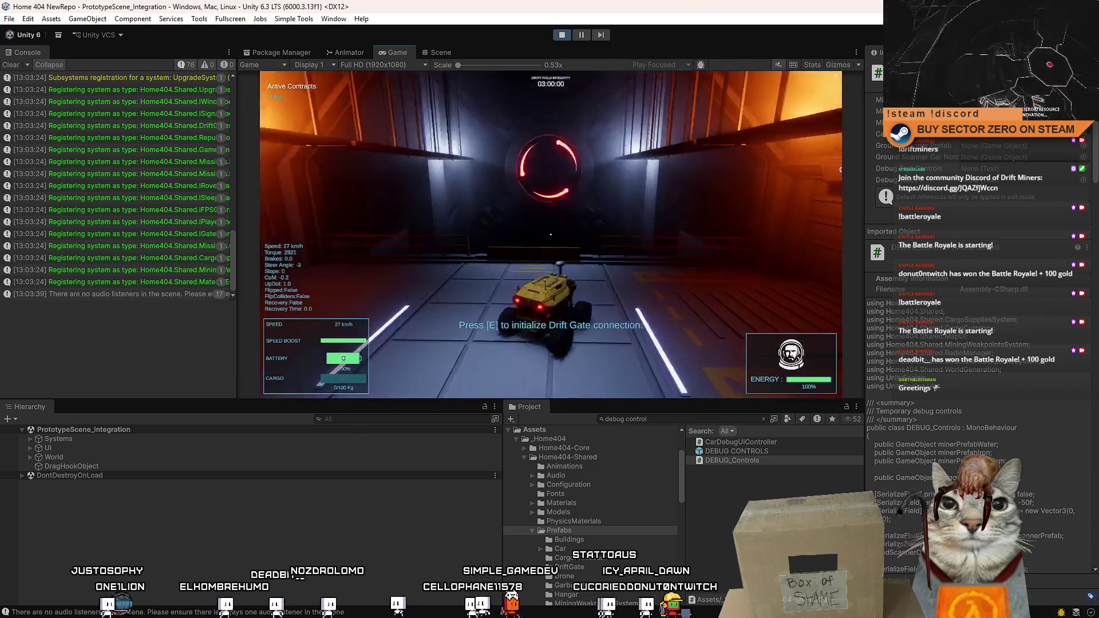
key(s)
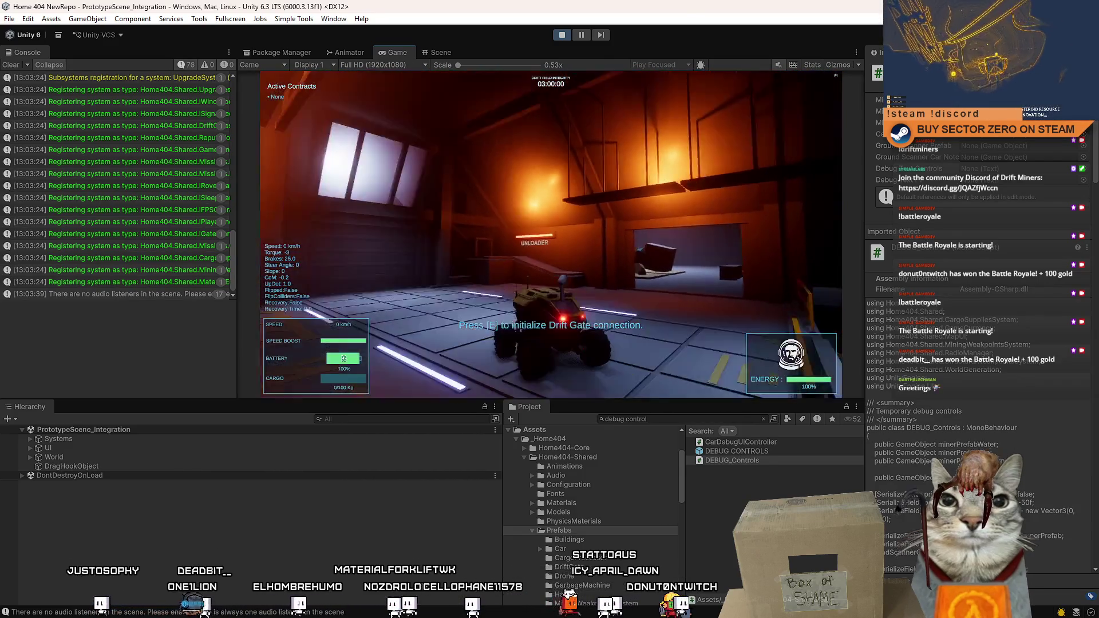
key(e)
key(w)
key(d)
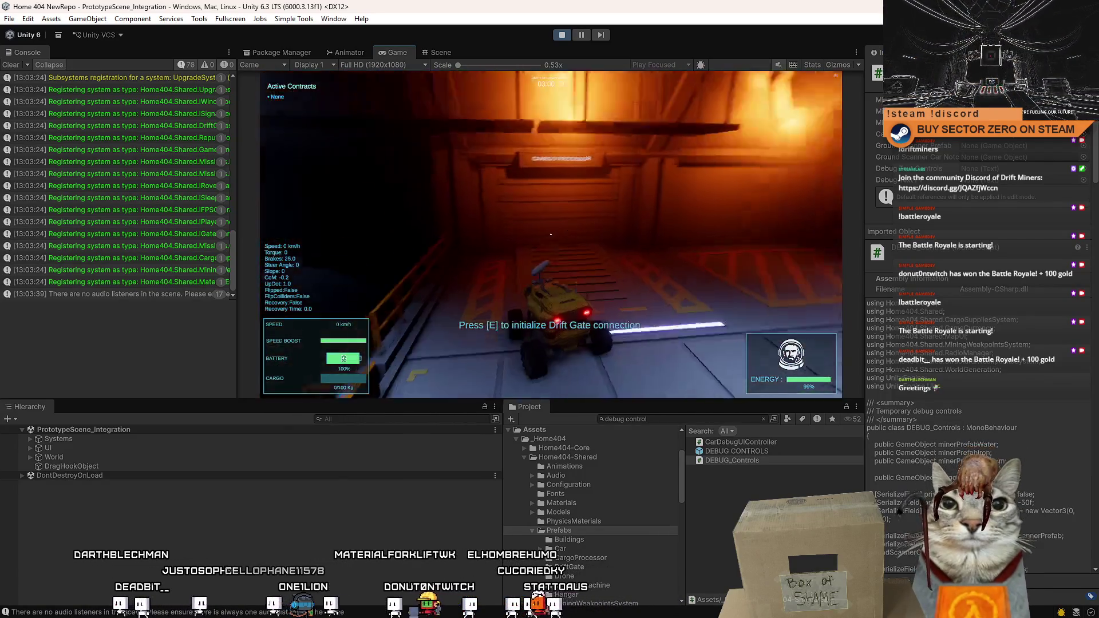
key(Escape)
Switch to the Scene view, orbit the camera to show the grid, and stop Play mode
click(441, 52)
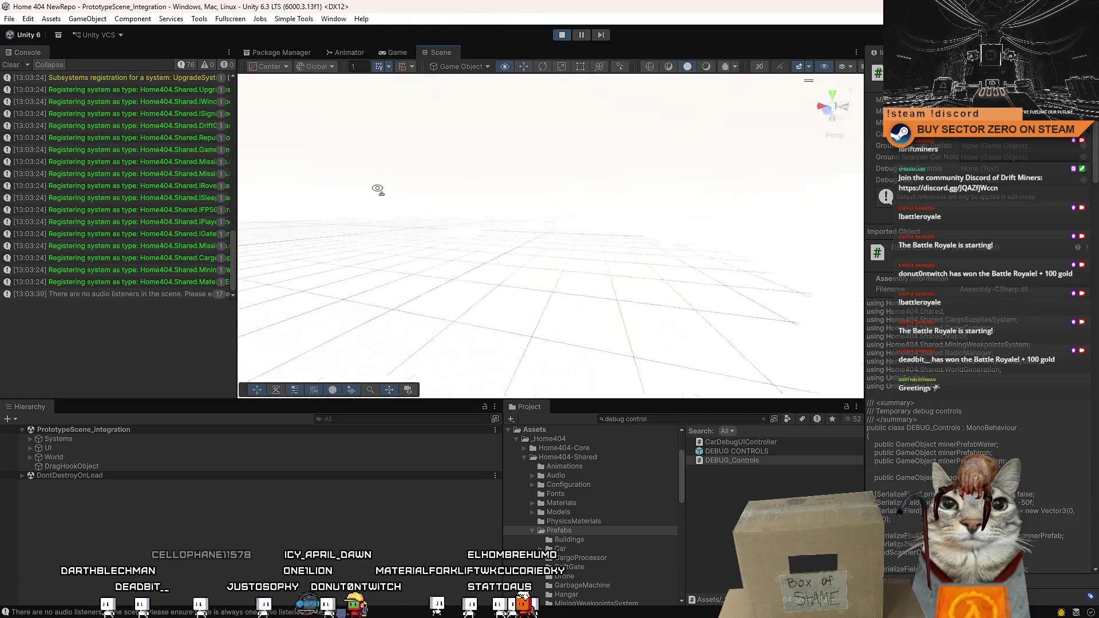
drag(378, 189, 506, 288)
drag(686, 264, 633, 240)
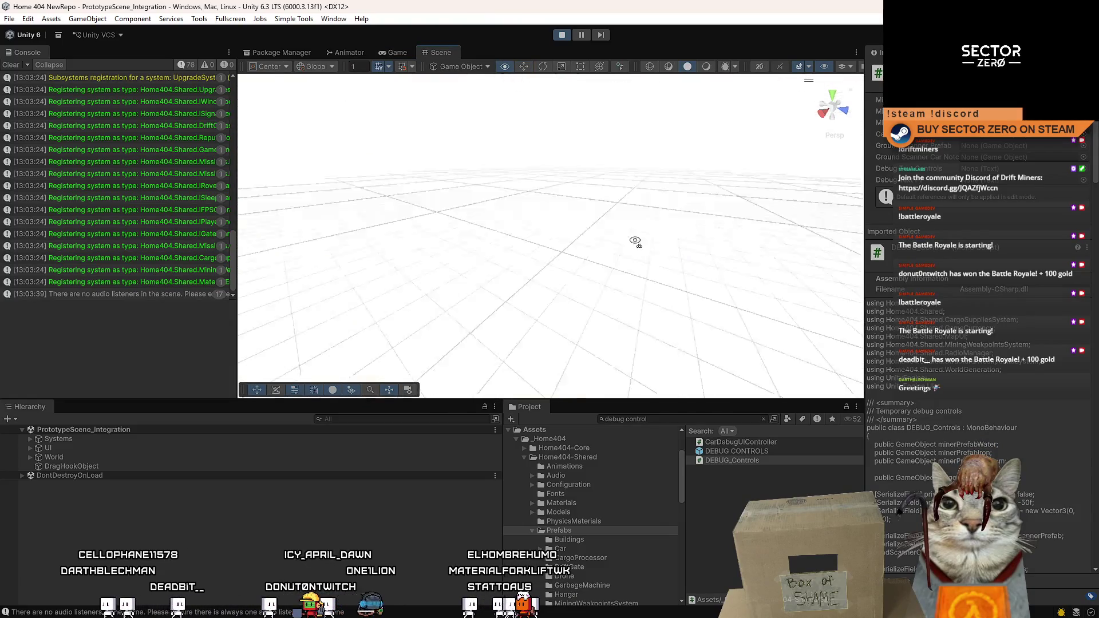
click(561, 35)
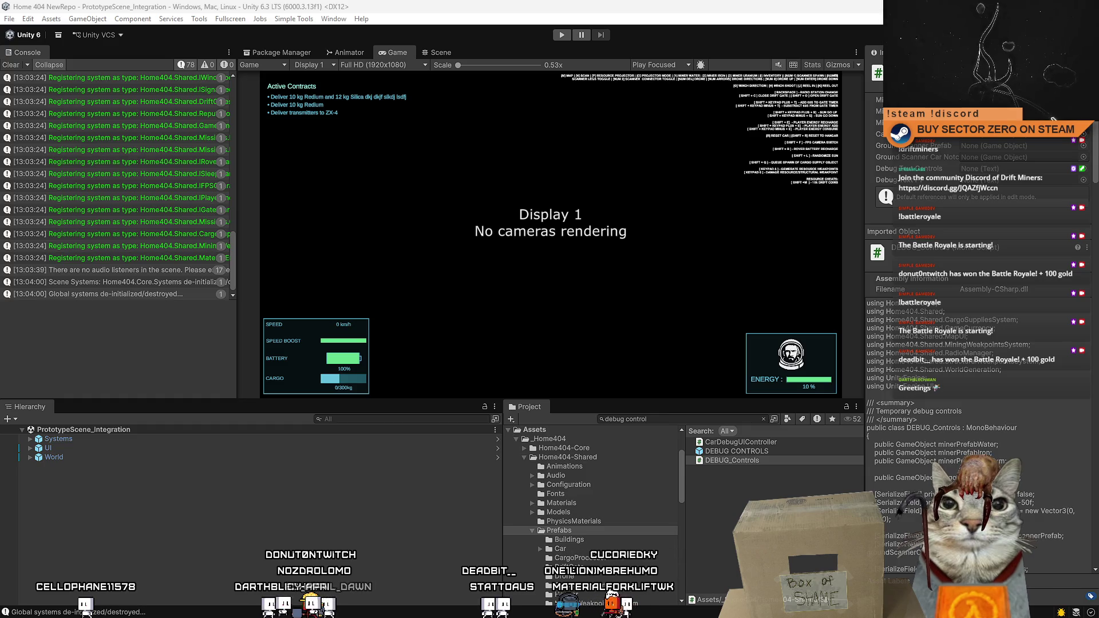
Clear the Console log and start Play mode again
click(11, 66)
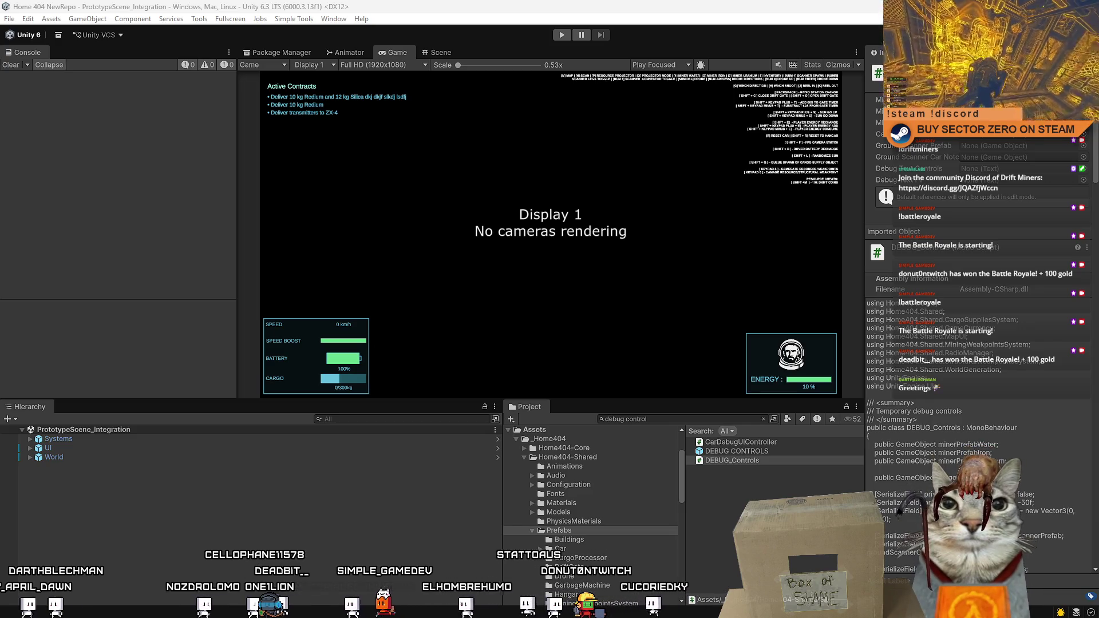
click(555, 37)
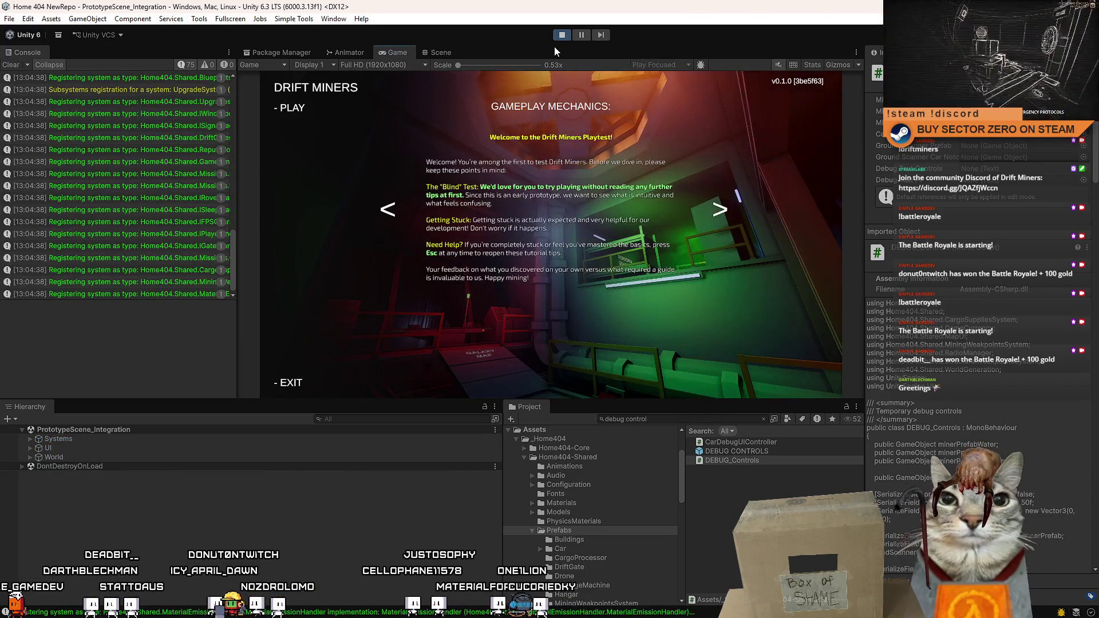
Stop the playtest with Ctrl+P once the Drift Miners menu has loaded
key(ctrl+p)
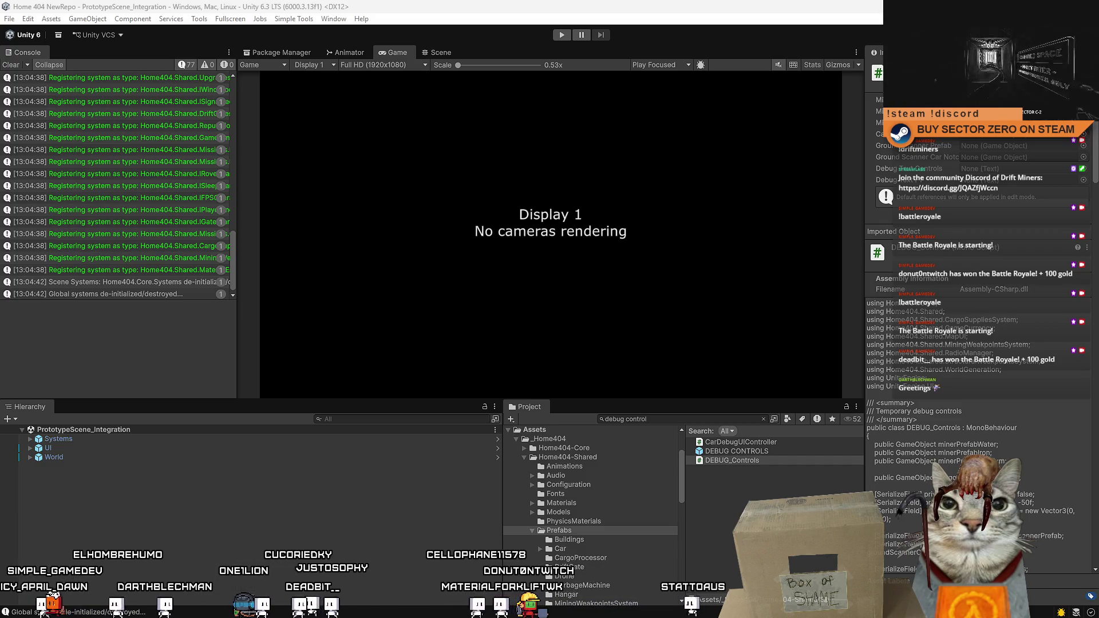
Deselect DEBUG_Controls, search the Project for 'weakpoint', and expand World in the Hierarchy
click(739, 510)
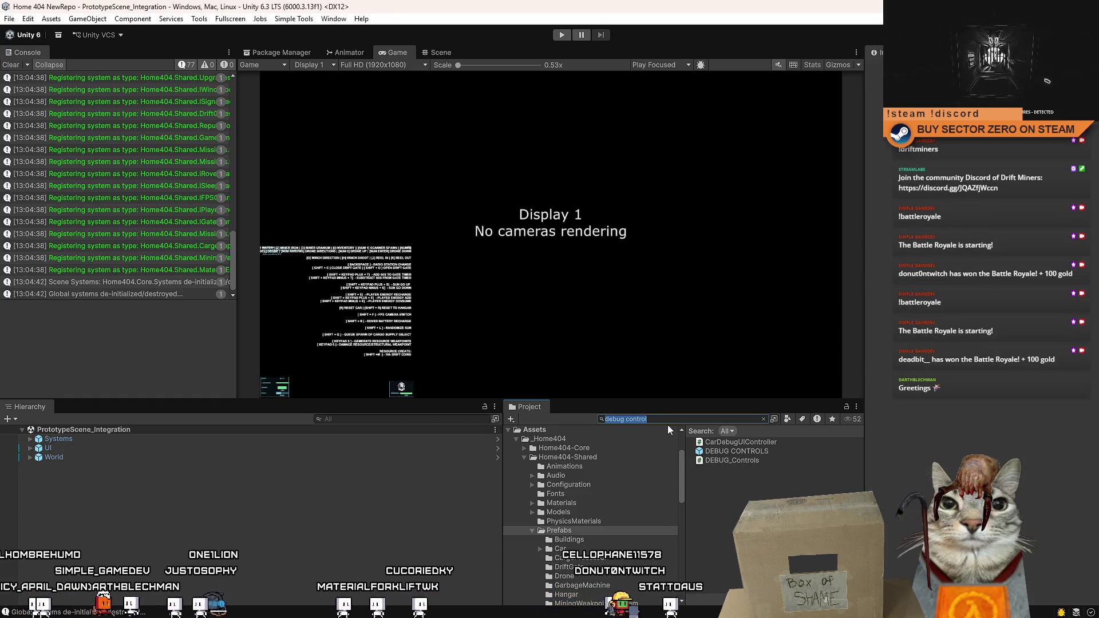
text(weakpoint)
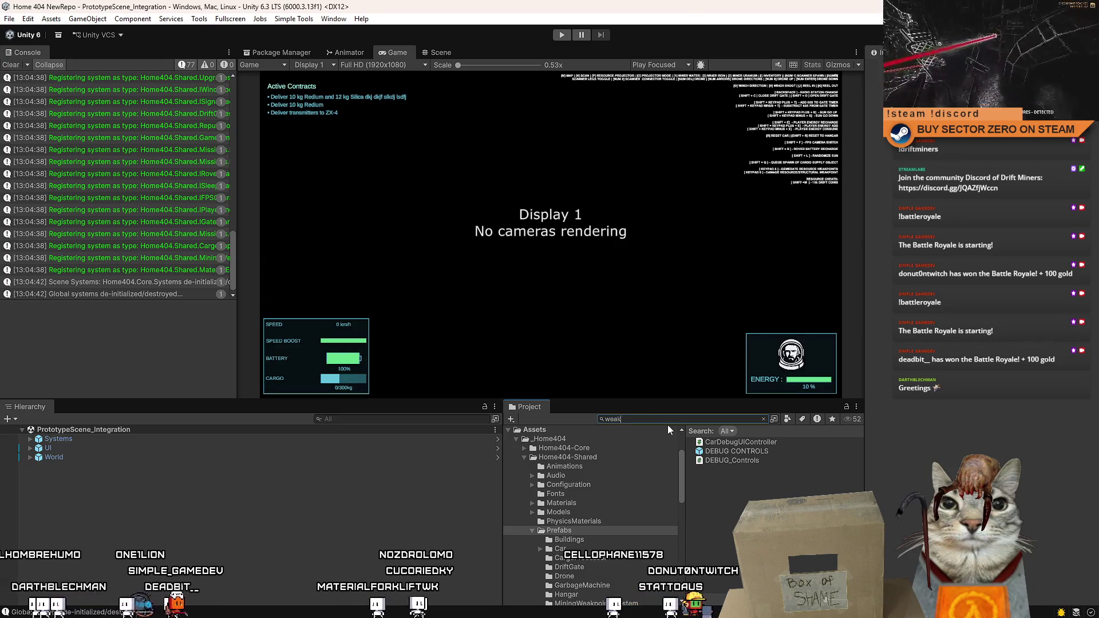
click(25, 460)
click(29, 458)
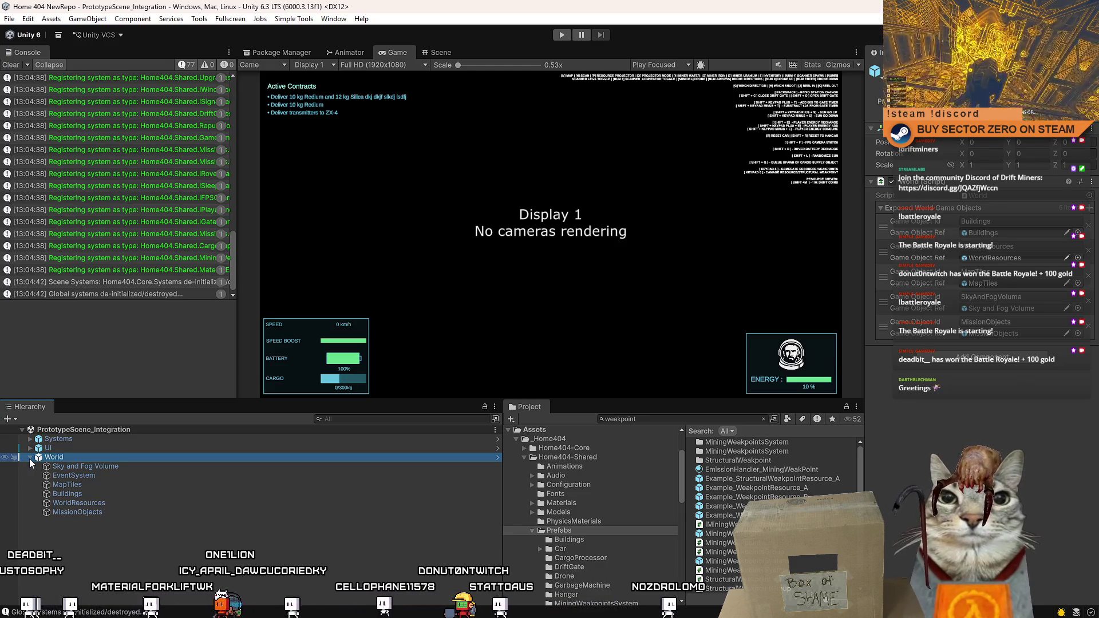
Collapse World, then expand and collapse Systems to view BootStrapper and its other managers
click(29, 459)
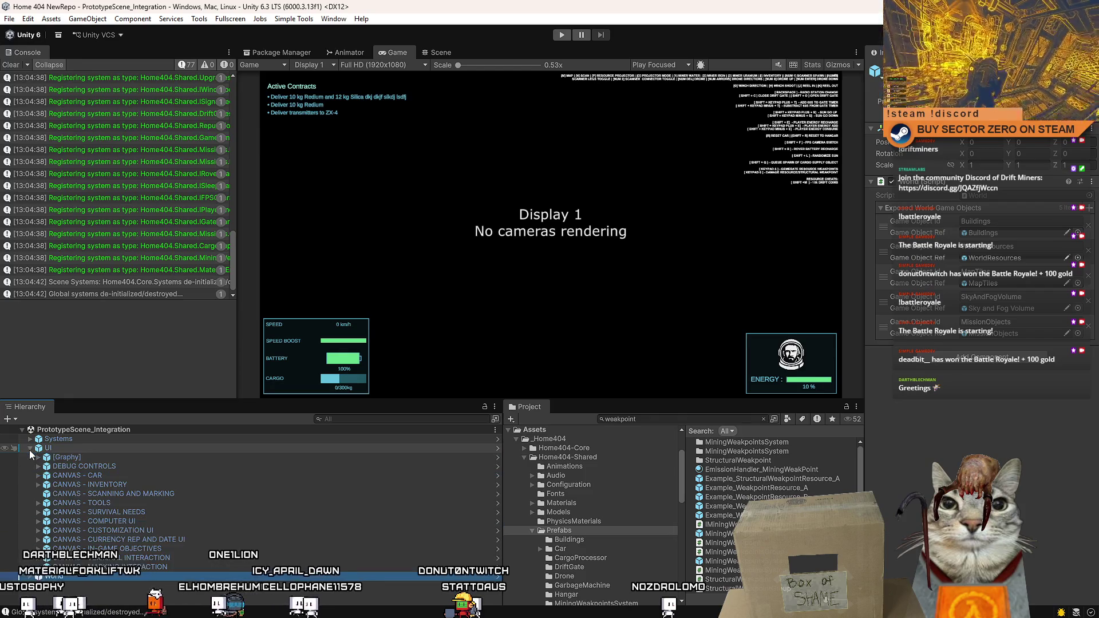
click(33, 440)
click(31, 440)
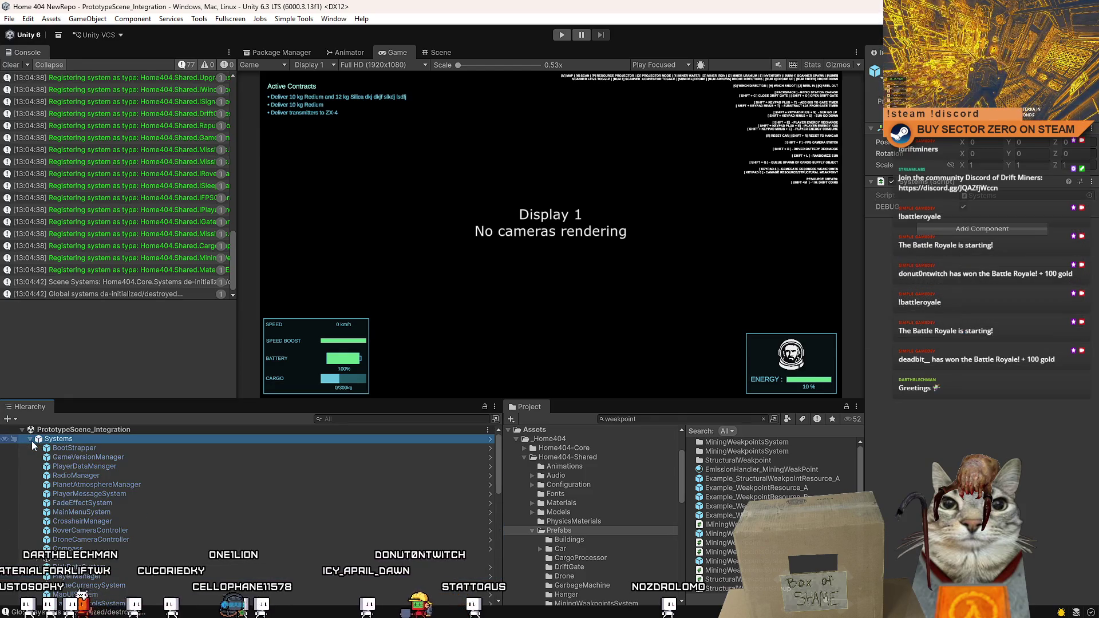
click(31, 440)
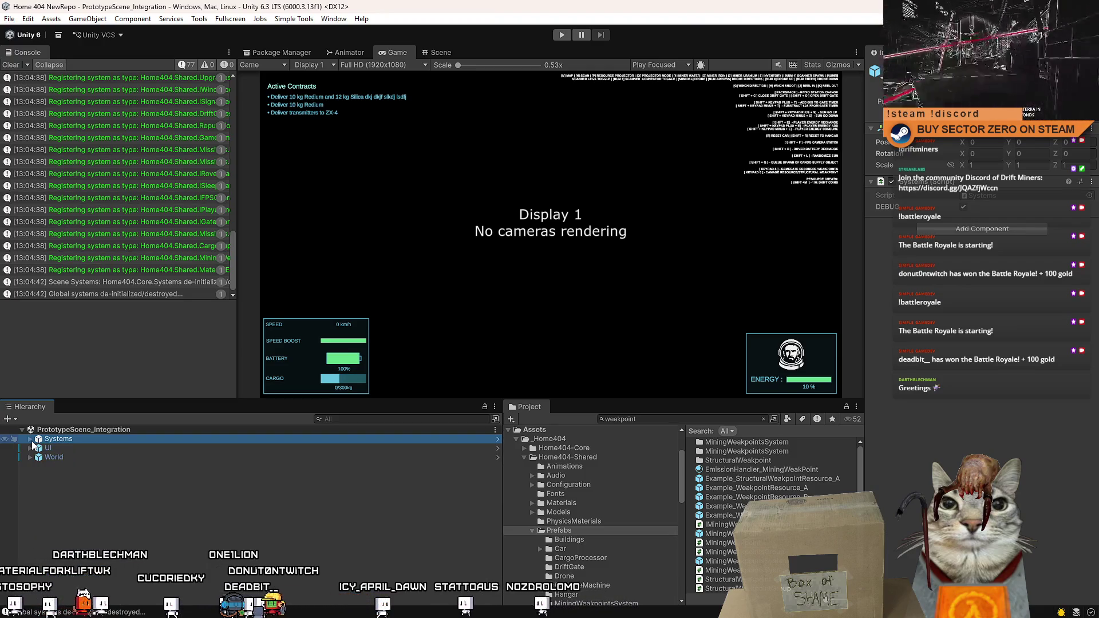
click(31, 441)
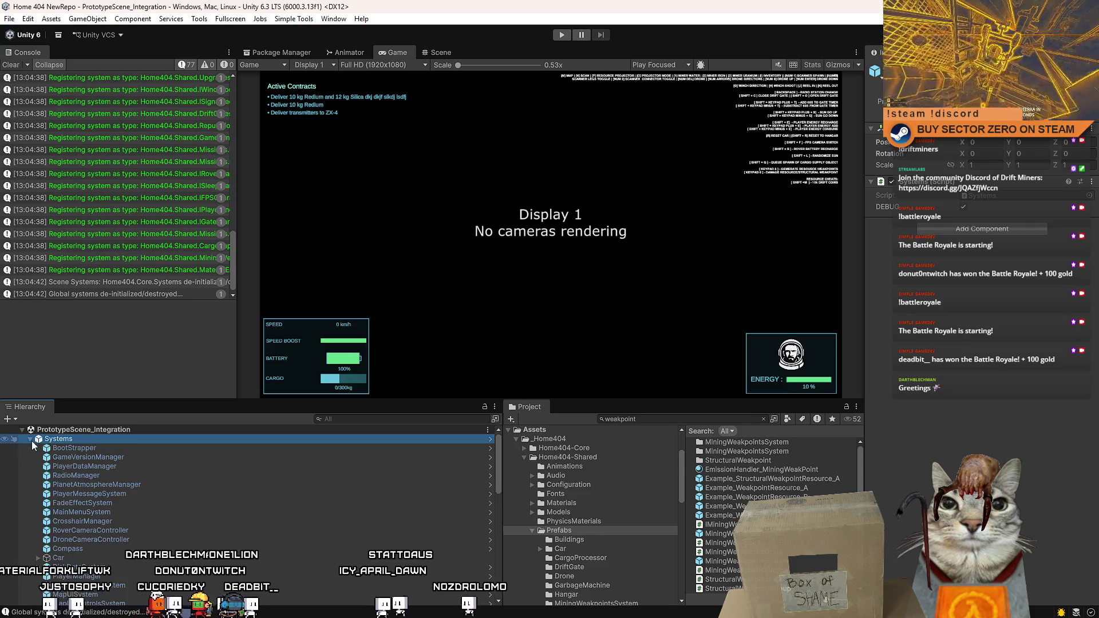
click(31, 441)
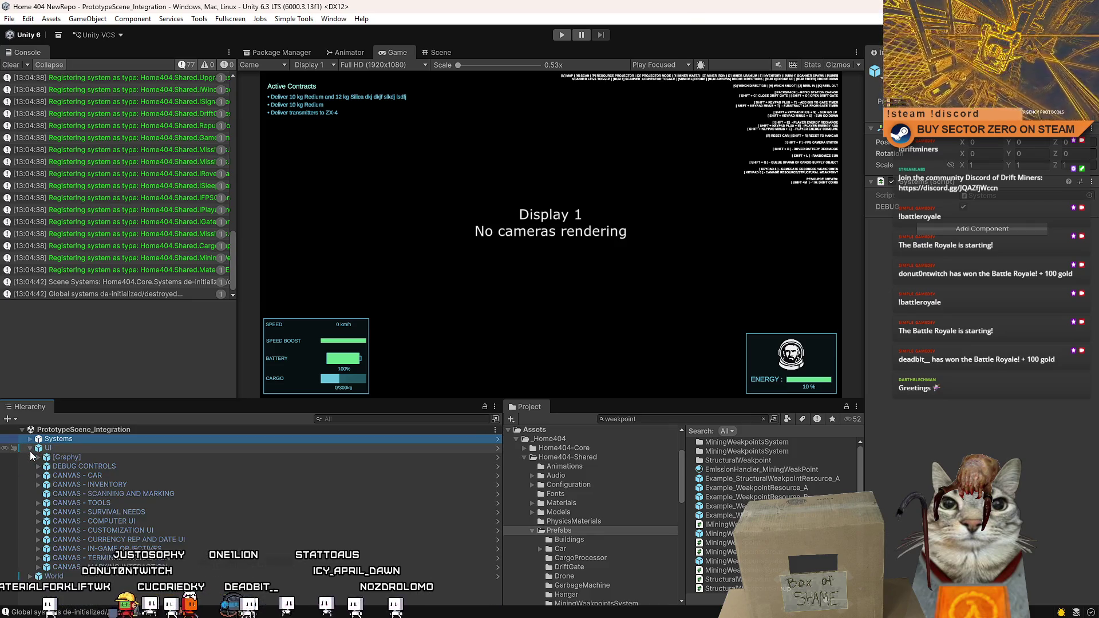
click(30, 439)
click(31, 439)
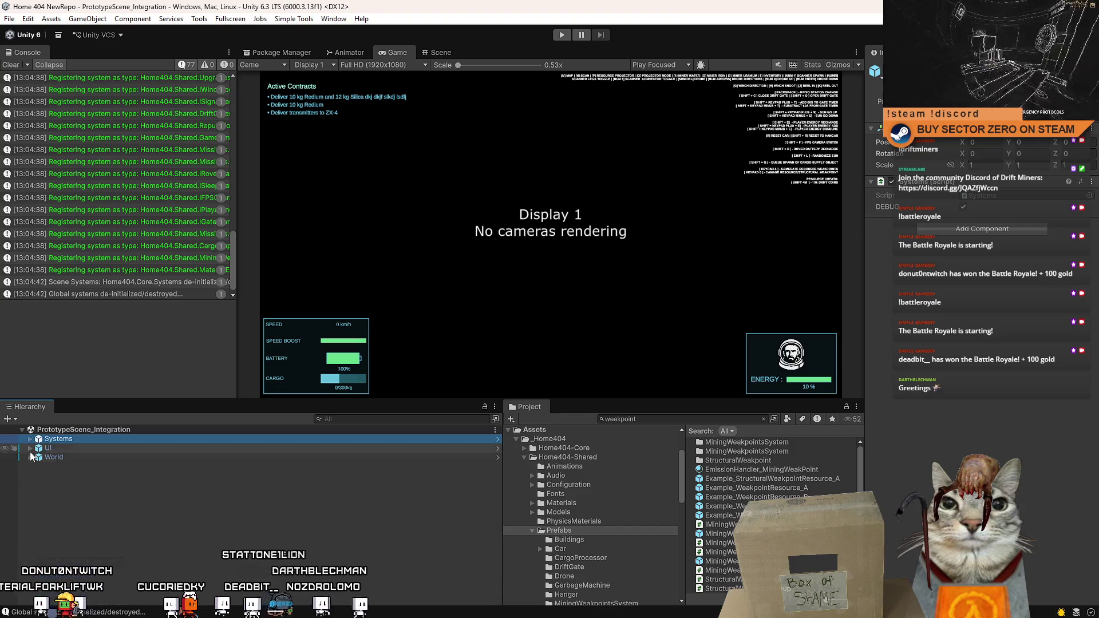
Expand World to review its children, collapse it, and select World
click(29, 458)
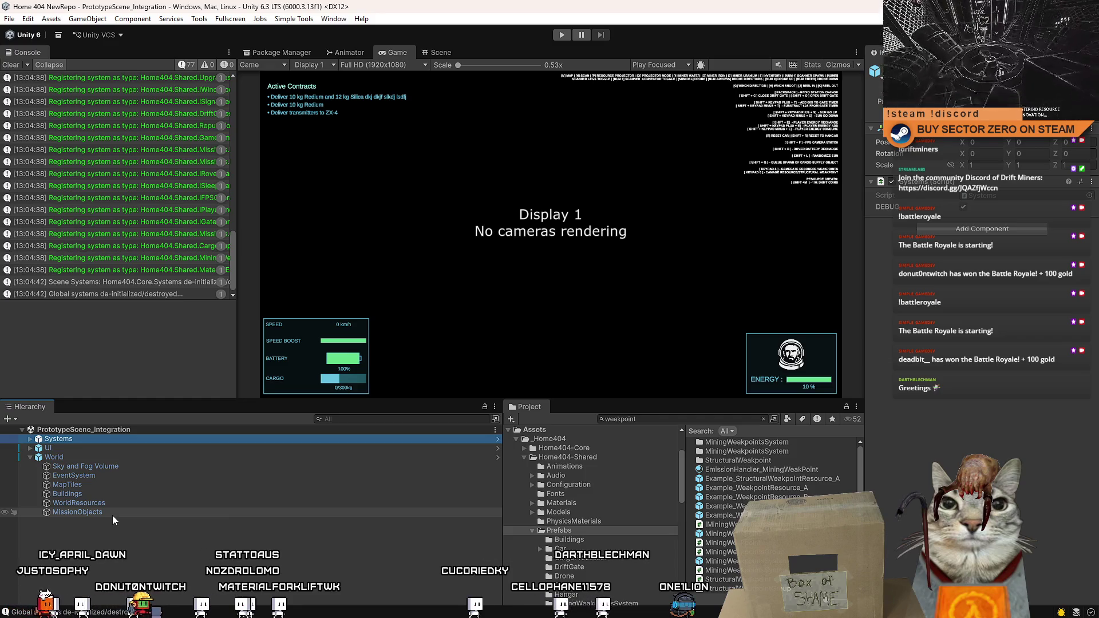
click(30, 458)
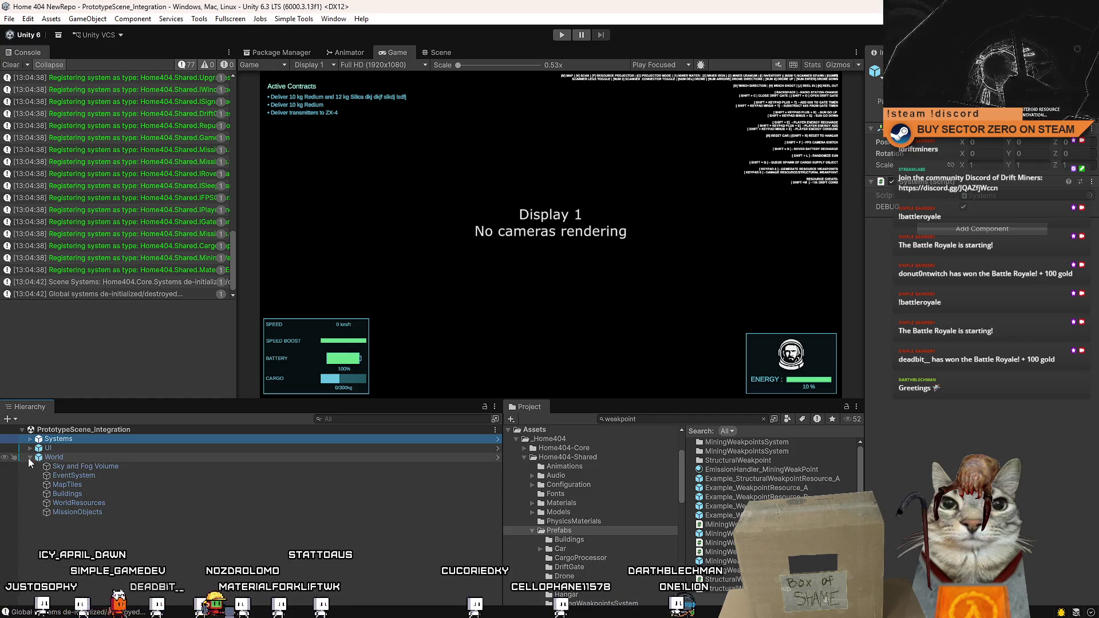
click(26, 458)
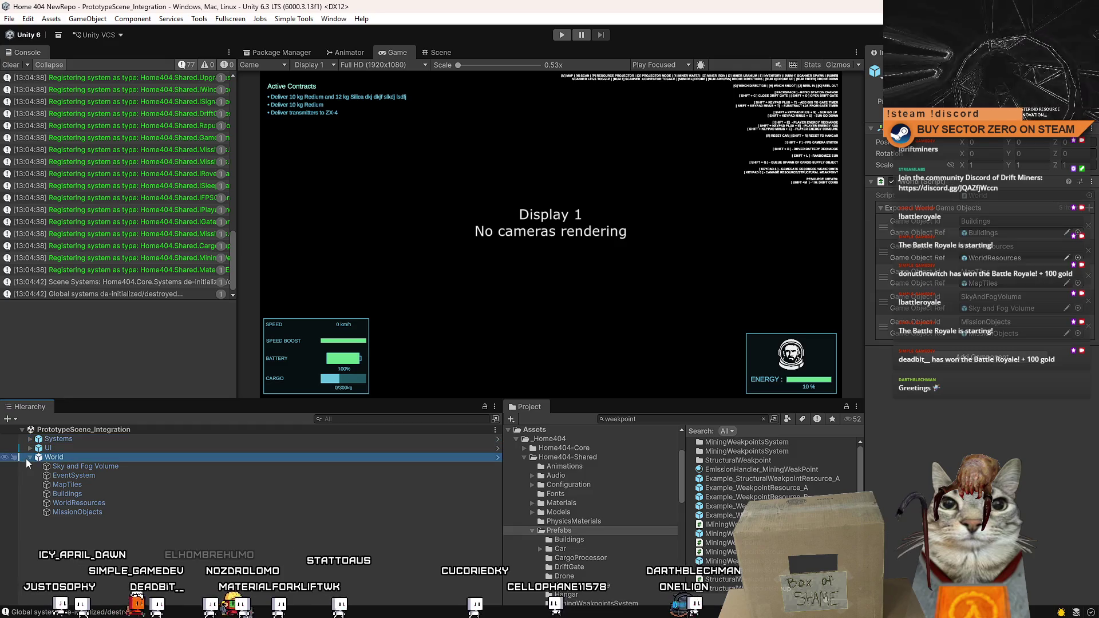
Enter play mode, start from the Drift Miners main menu, and walk to the Galaxy Map terminal
click(562, 35)
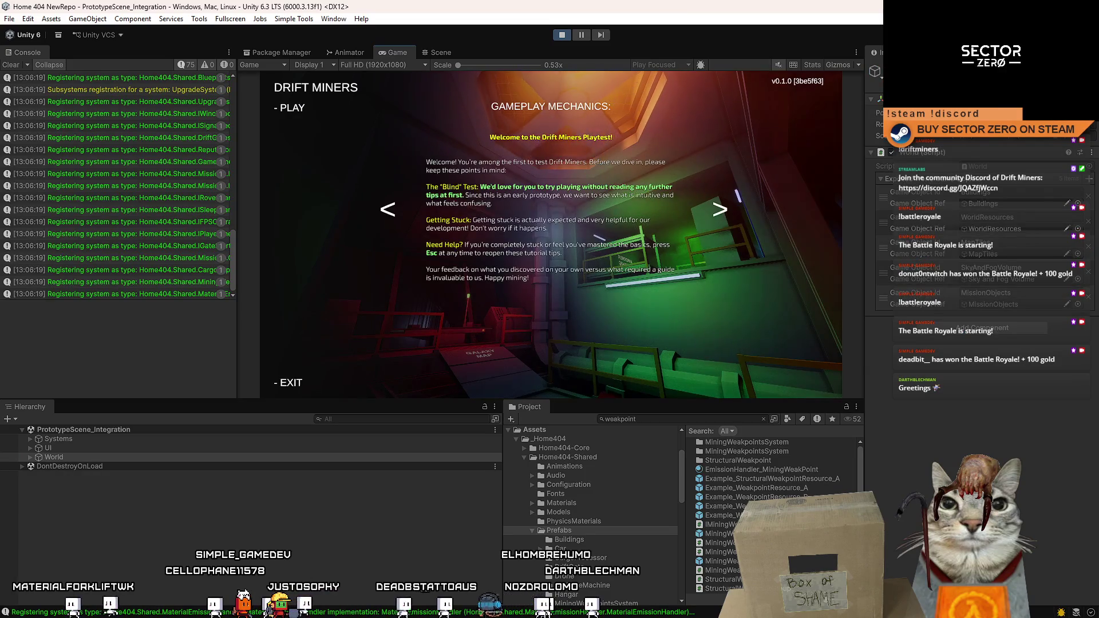
click(292, 108)
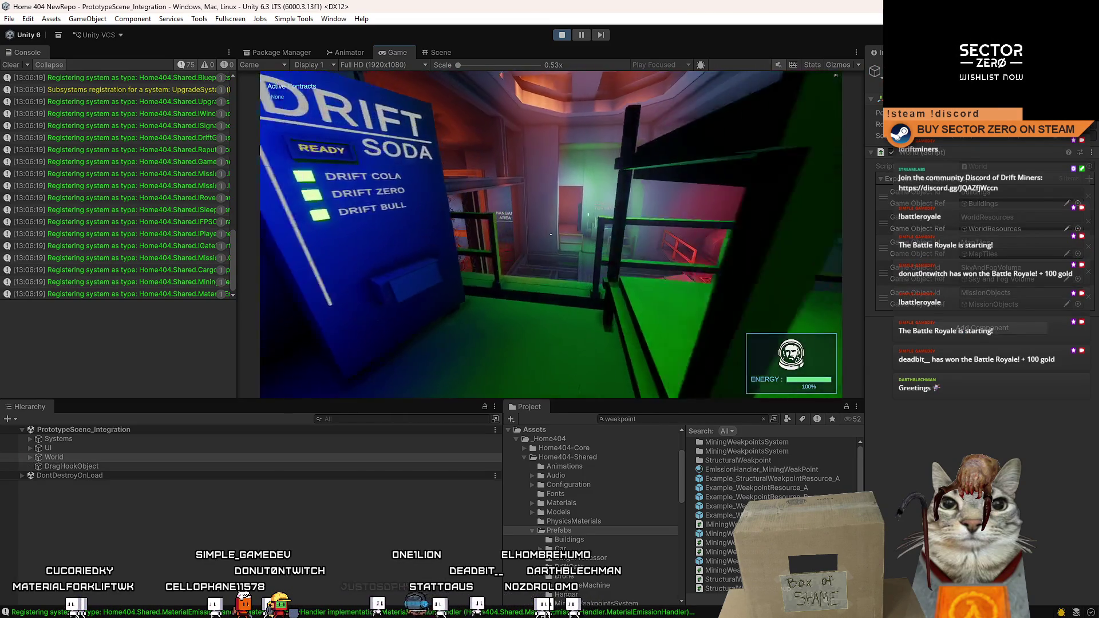
key(w)
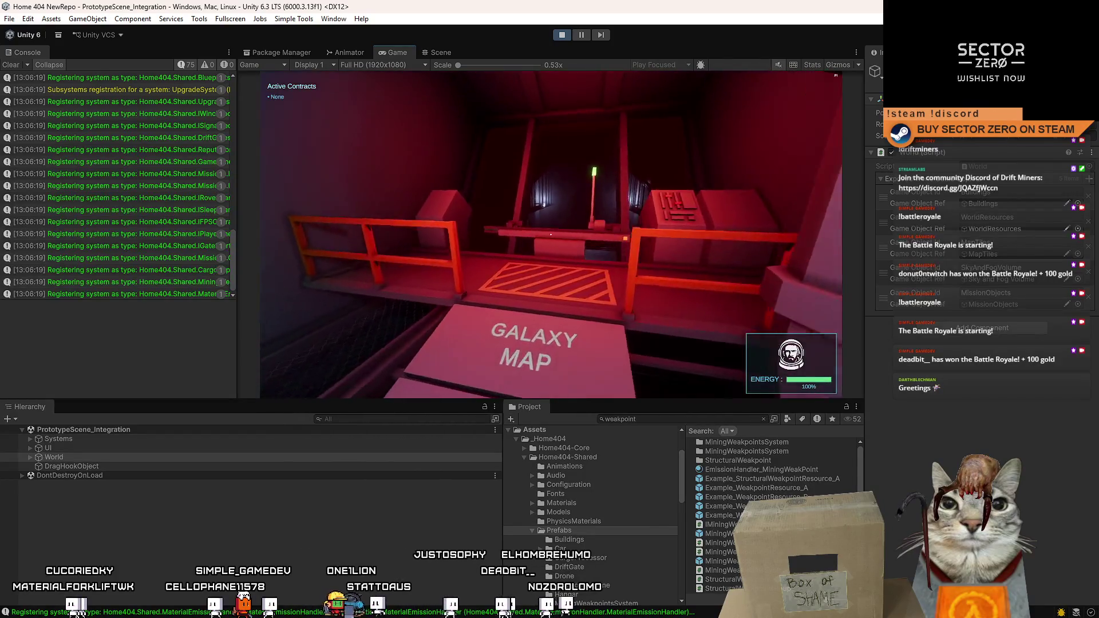
Use the Galaxy Map terminal, back out of its run confirmation, and walk on toward the hangar
key(e)
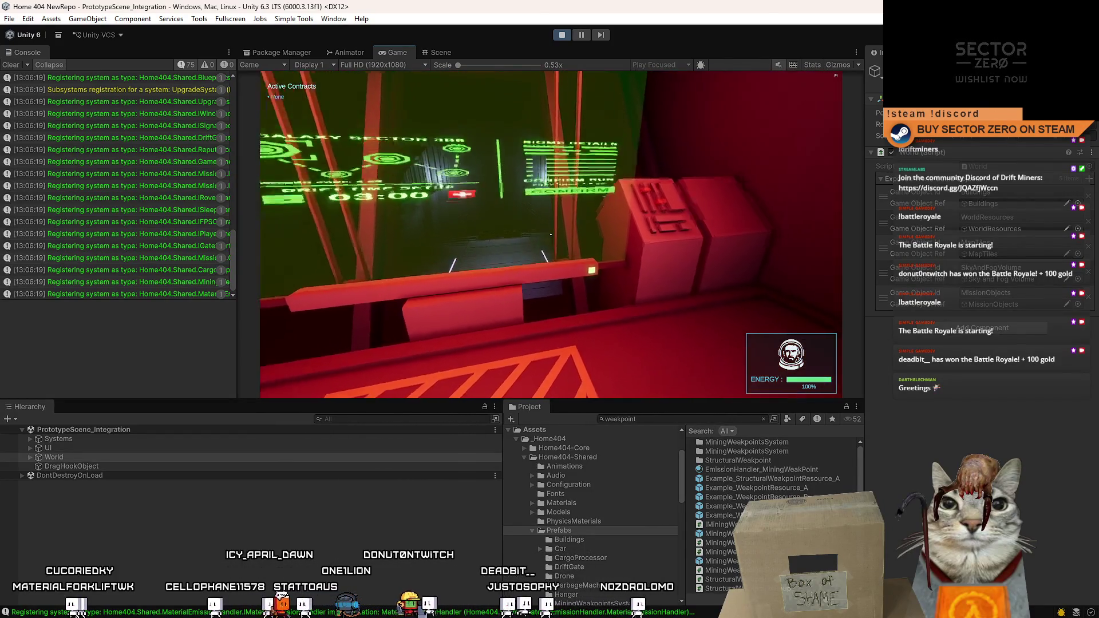
key(Escape)
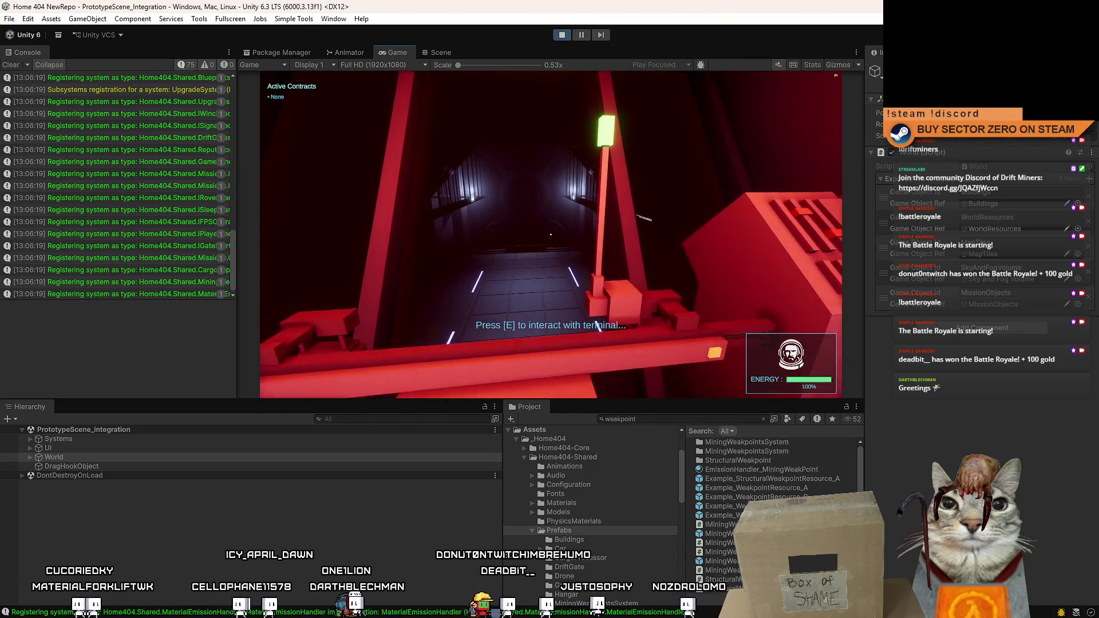
key(w)
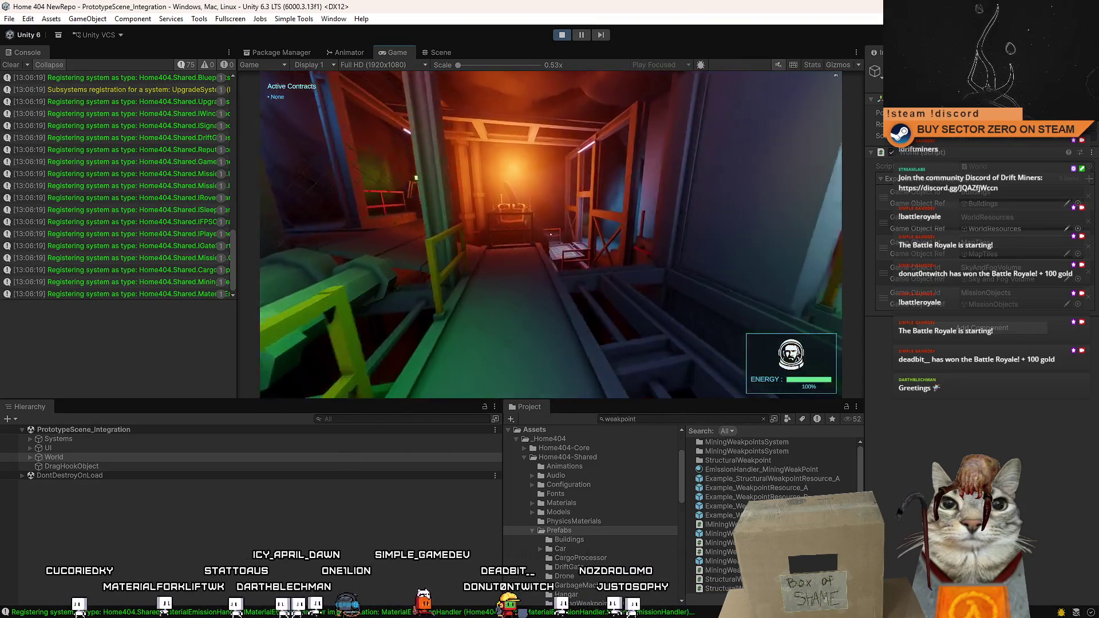
key(w)
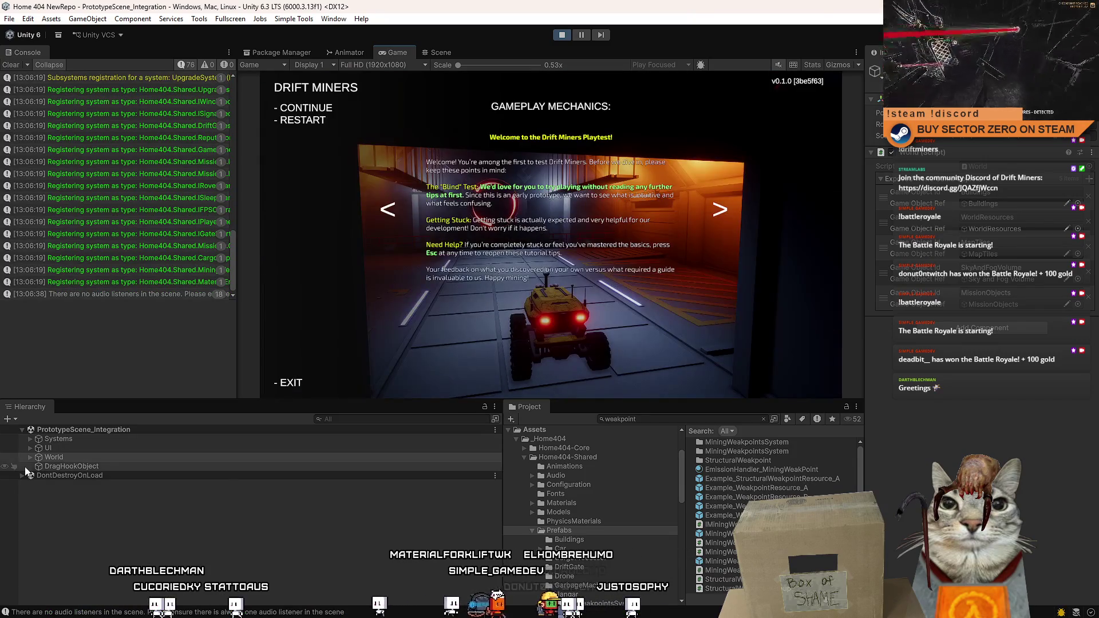
Expand World in the Hierarchy, scroll through its runtime clone objects, then collapse it again
click(30, 460)
click(30, 460)
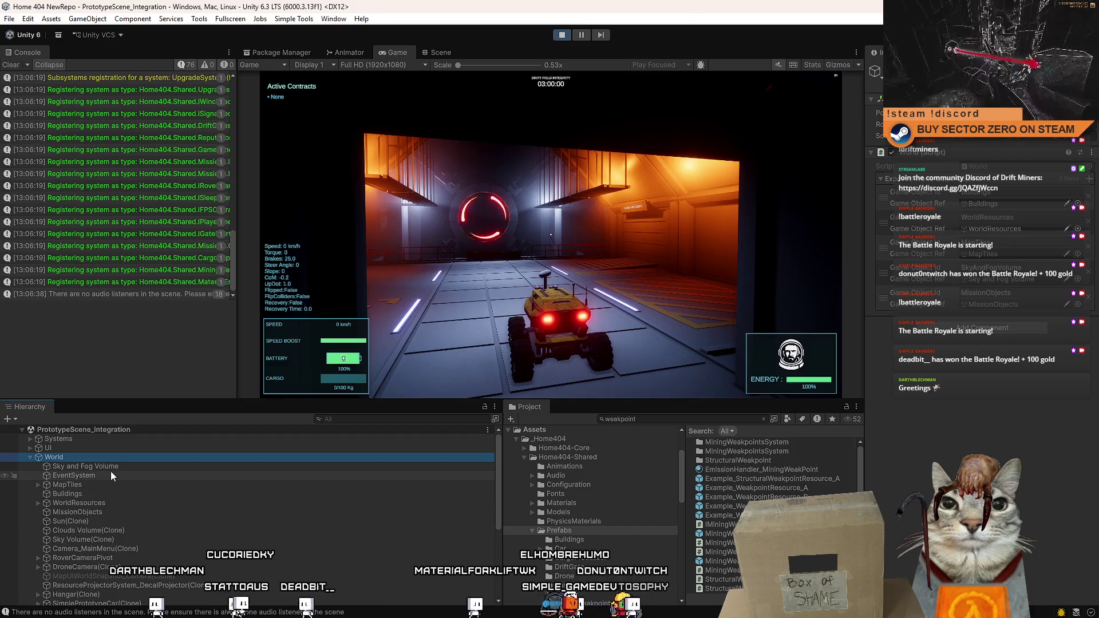
scroll(112, 472, down, 3)
scroll(111, 472, down, 4)
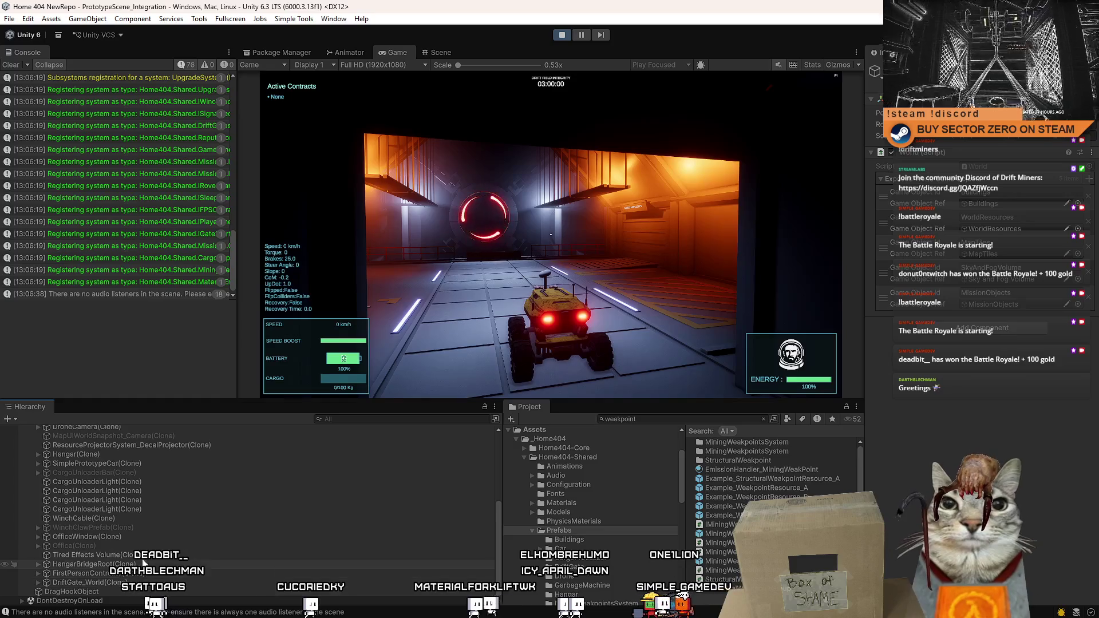
scroll(137, 502, up, 2)
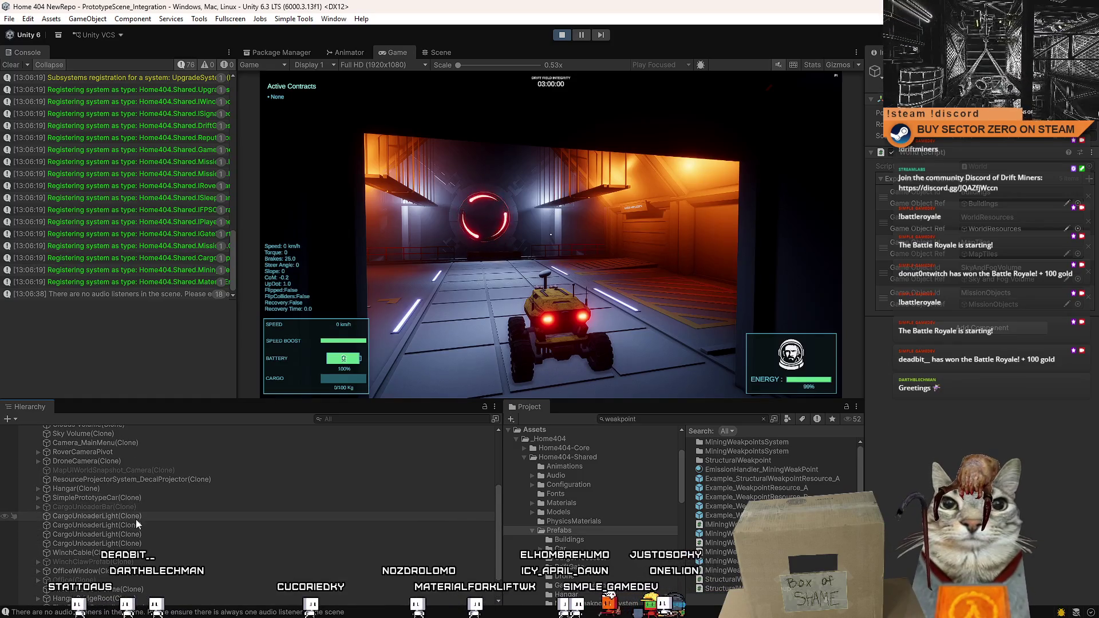
scroll(144, 550, up, 3)
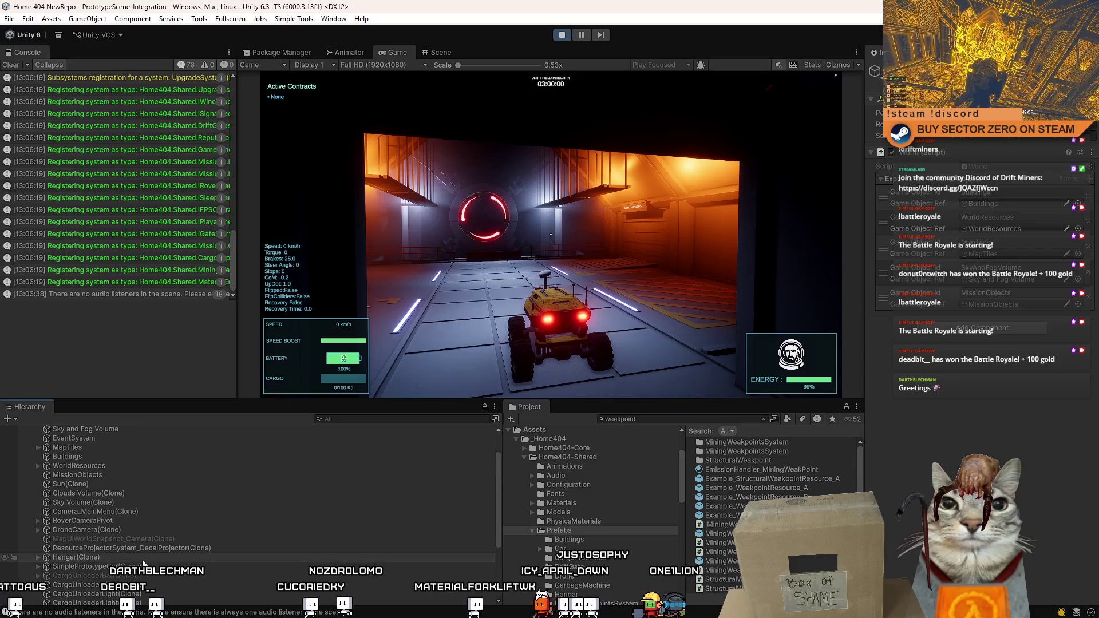
scroll(135, 549, up, 2)
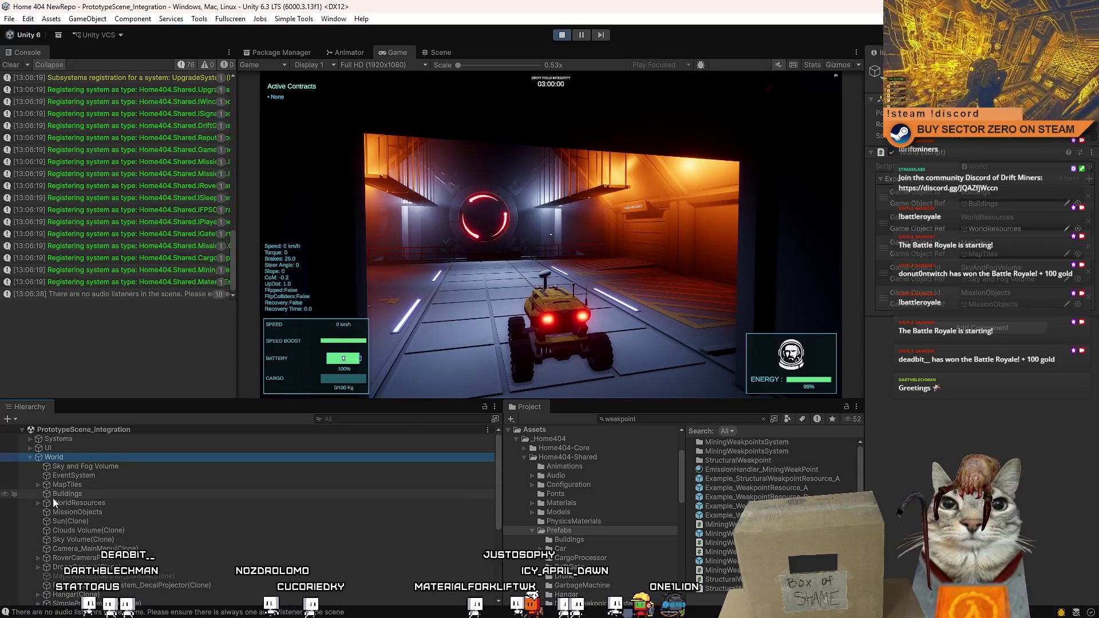
click(31, 458)
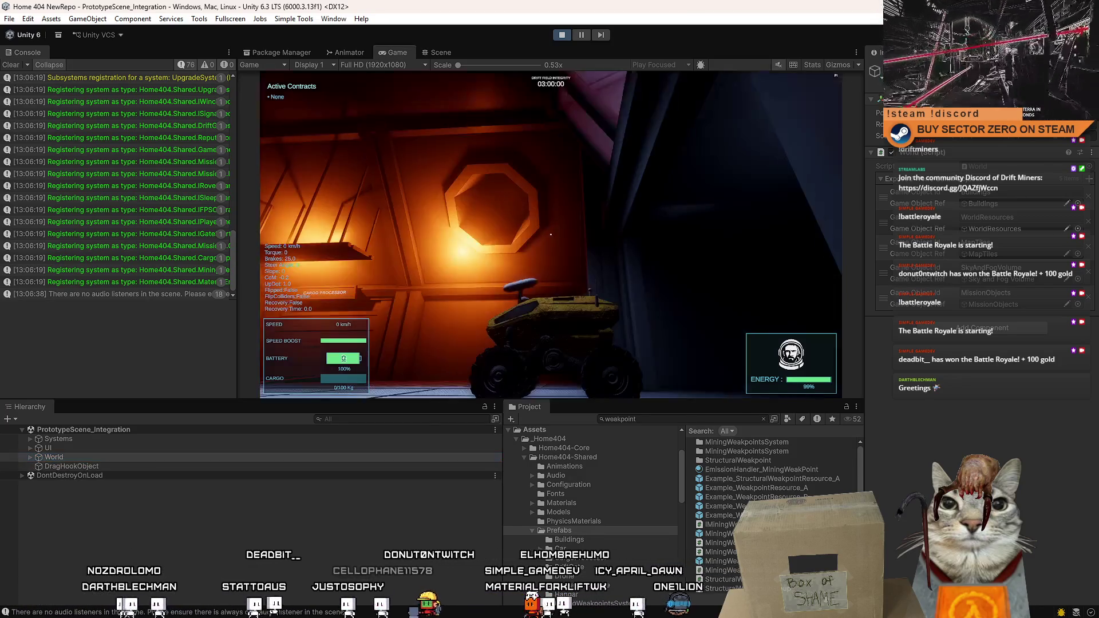
Stop play mode with the toolbar Play button to return the editor to edit mode
click(566, 33)
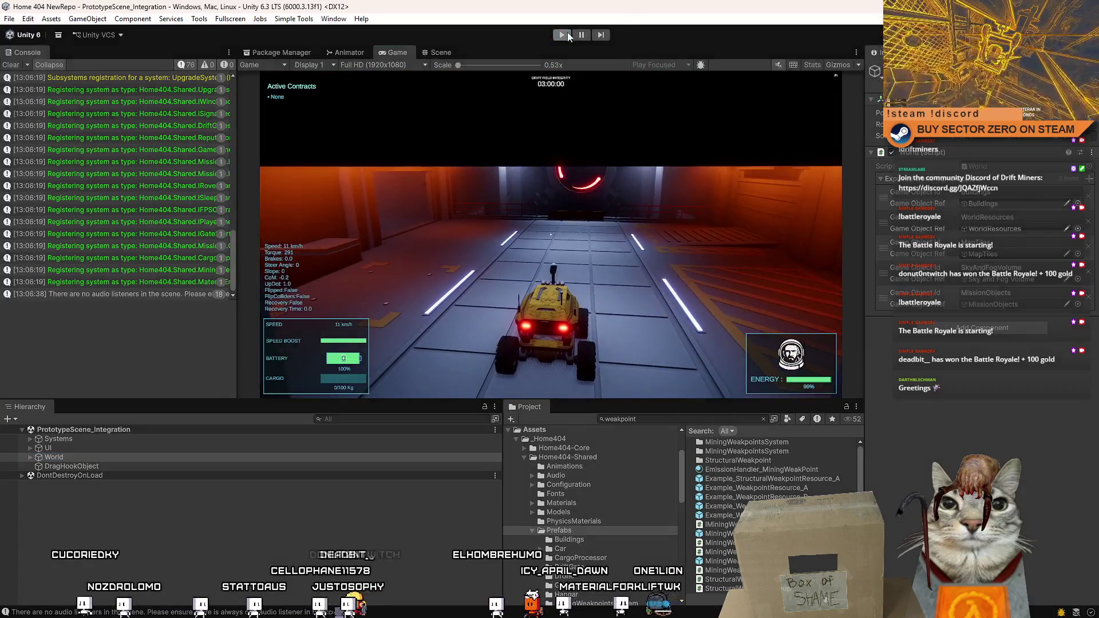